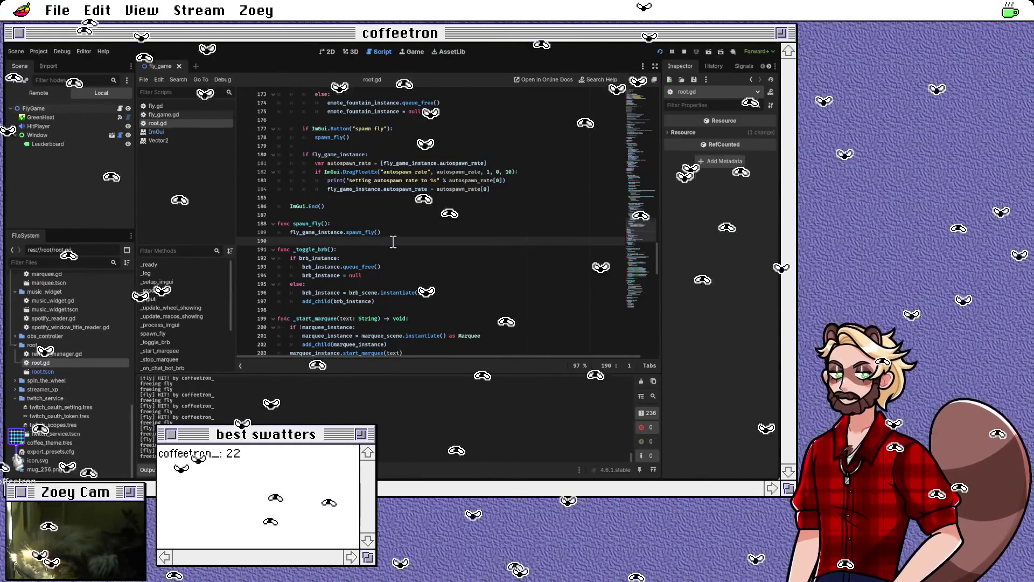
Step: Scroll root.gd up to the autospawn rate DragFloatEx slider line
{"action": "left_click", "coordinate": [410, 233]}
{"action": "scroll", "coordinate": [415, 231], "scroll_direction": "up", "scroll_amount": 2}
{"action": "left_click", "coordinate": [455, 224]}
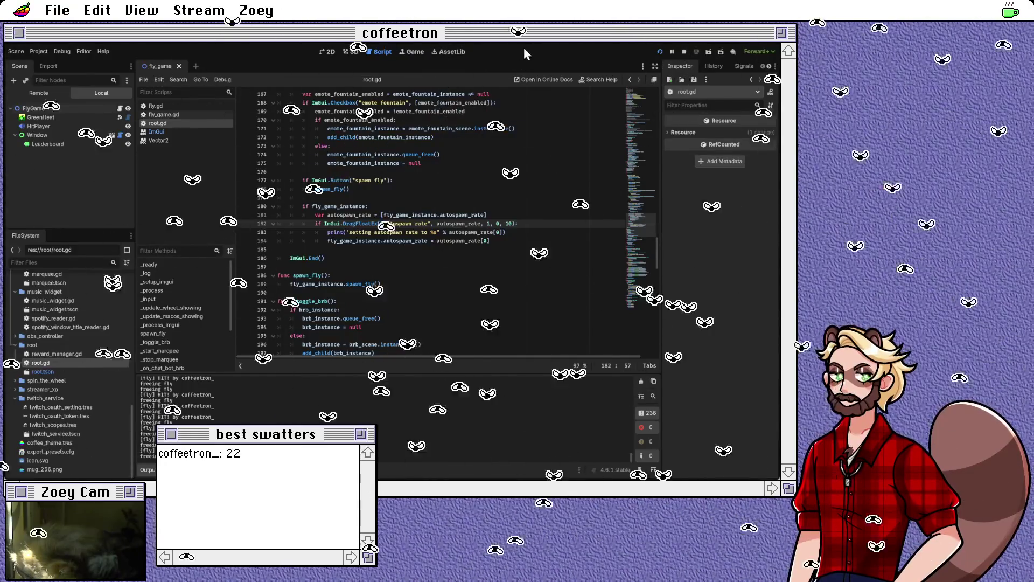
Step: Set the slider's drag speed to 0.1 without the invalid 'f' suffix, and save root.gd
{"action": "left_click", "coordinate": [488, 223]}
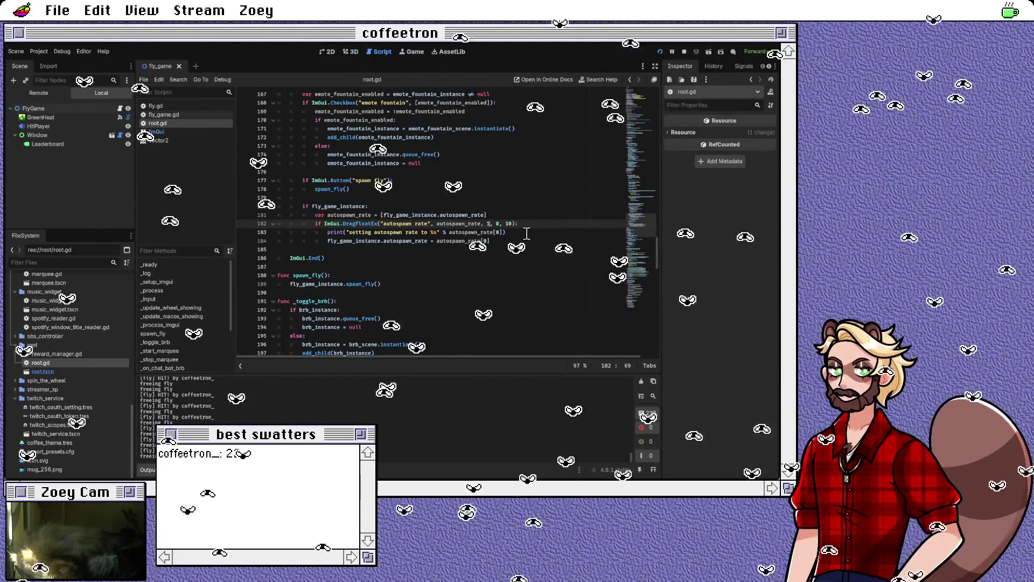
{"action": "type", "text": "0.1f"}
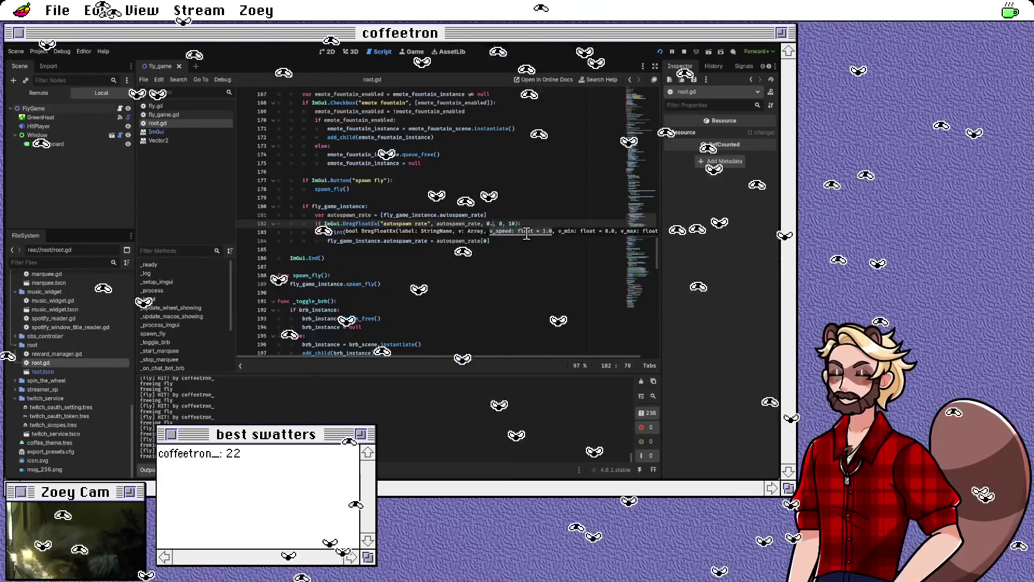
{"action": "left_click", "coordinate": [528, 223]}
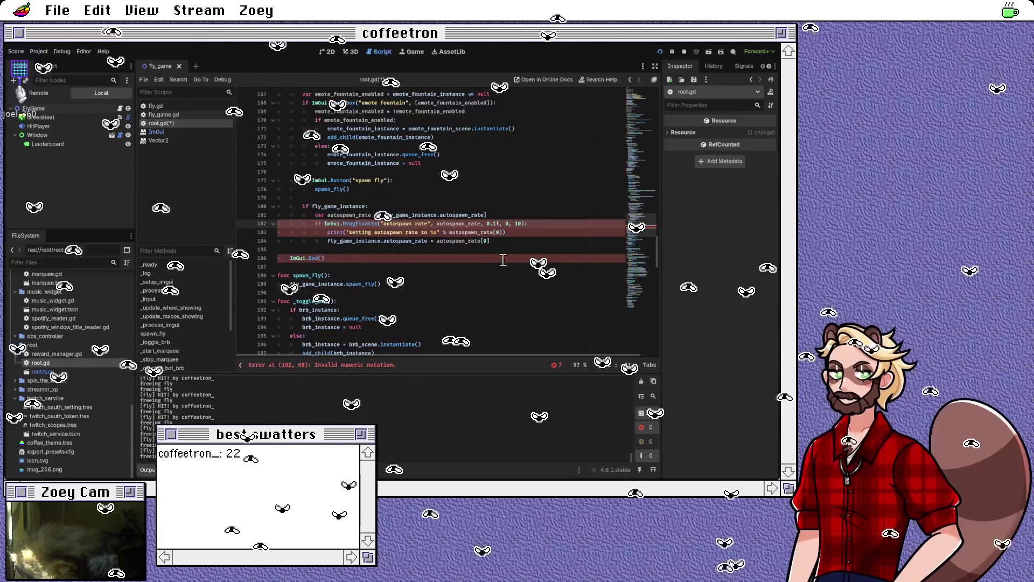
{"action": "left_click", "coordinate": [499, 223]}
{"action": "left_click", "coordinate": [528, 223]}
{"action": "key", "text": "ctrl+s"}
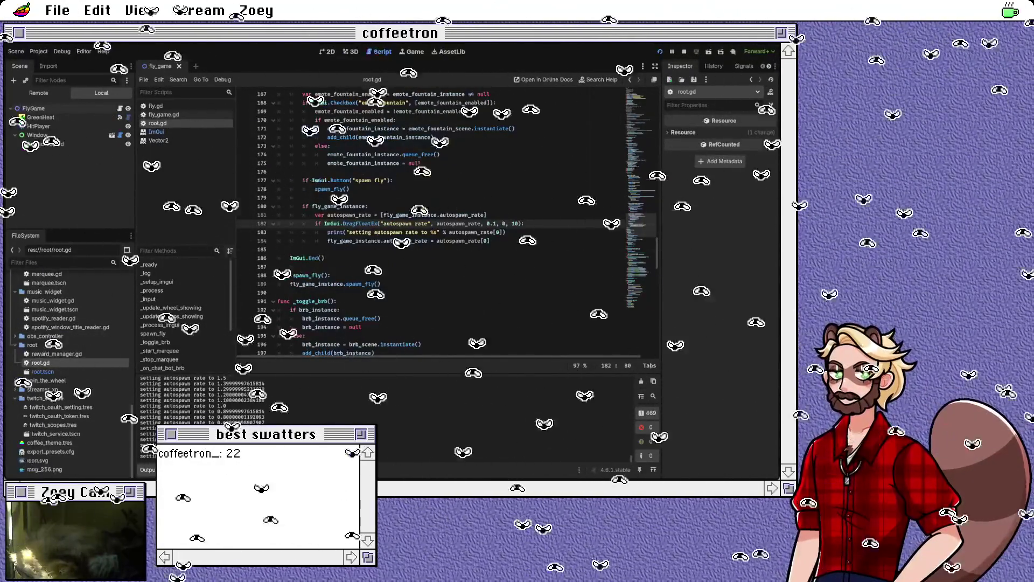
Step: Open fly.gd from the Scripts list and go to the VELOCITY_MAX constant line
{"action": "left_click", "coordinate": [411, 241]}
{"action": "scroll", "coordinate": [356, 231], "scroll_direction": "up", "scroll_amount": 2}
{"action": "scroll", "coordinate": [306, 247], "scroll_direction": "up", "scroll_amount": 2}
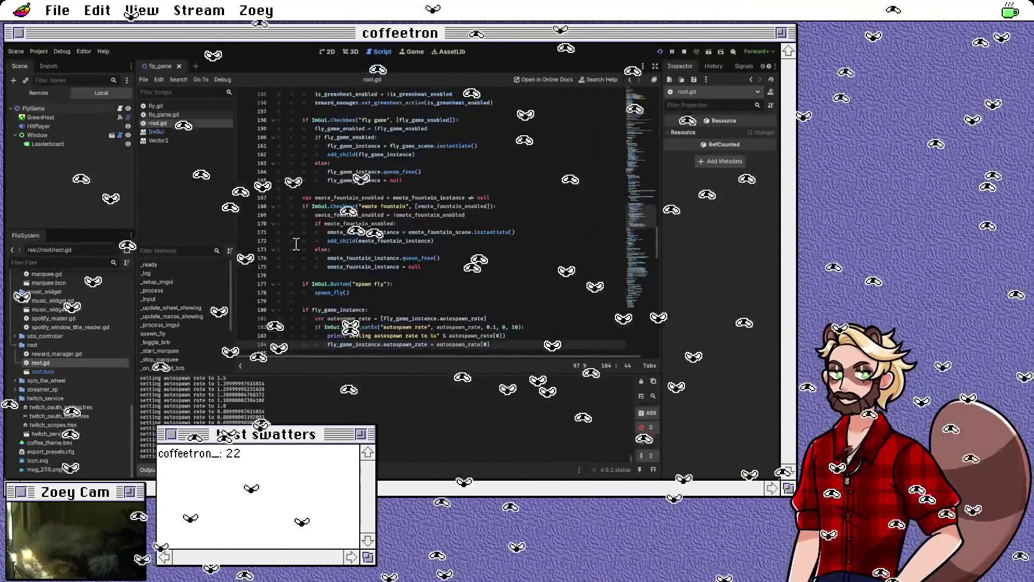
{"action": "left_click", "coordinate": [156, 107]}
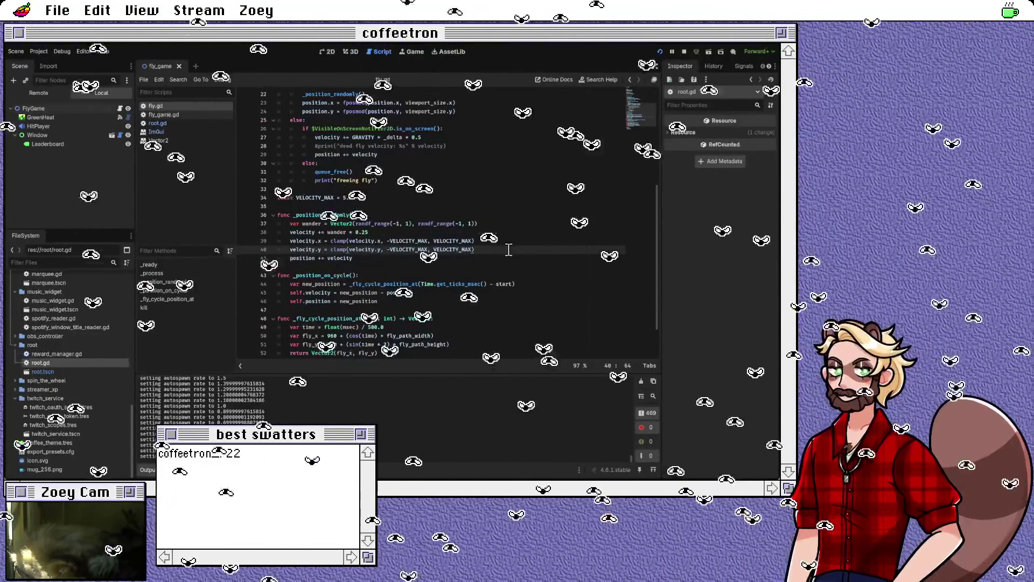
{"action": "left_click", "coordinate": [346, 198]}
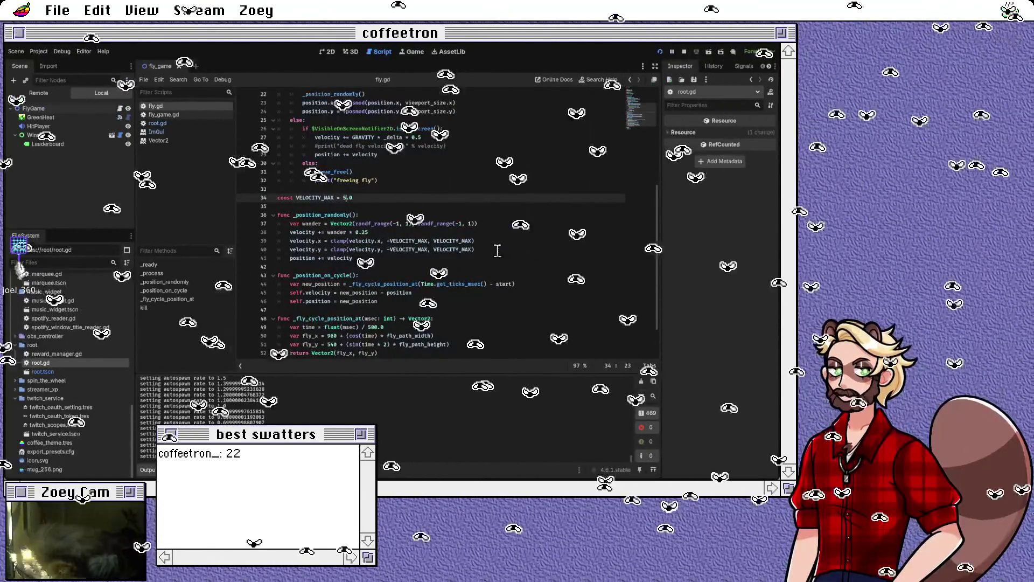
Step: Rename both occurrences of VELOCITY_MAX to velocity_max with a multi-selection
{"action": "double_click", "coordinate": [301, 198]}
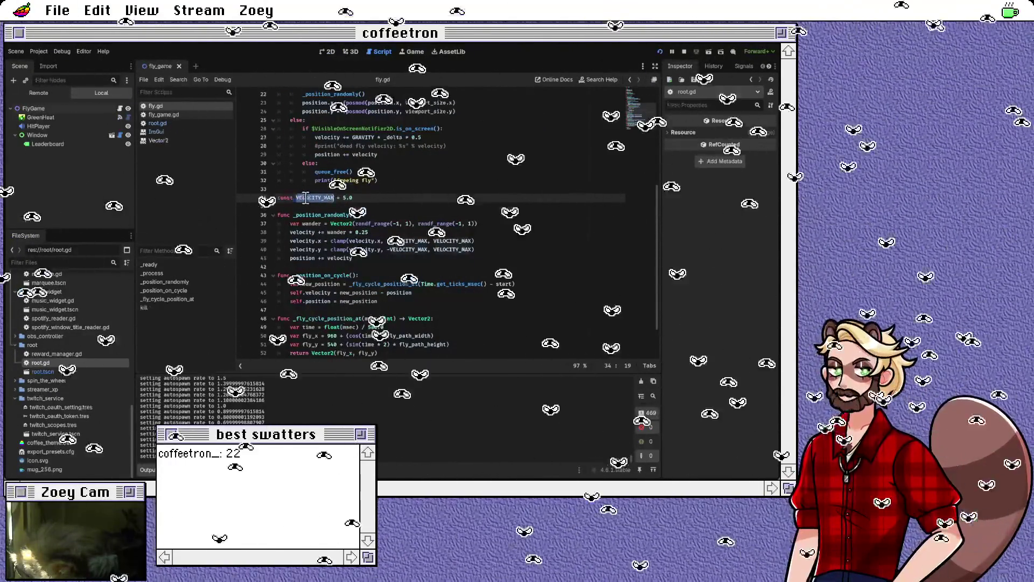
{"action": "key", "text": "ctrl+d"}
{"action": "key", "text": "ctrl+d"}
{"action": "key", "text": "ctrl+d"}
{"action": "key", "text": "ctrl+d"}
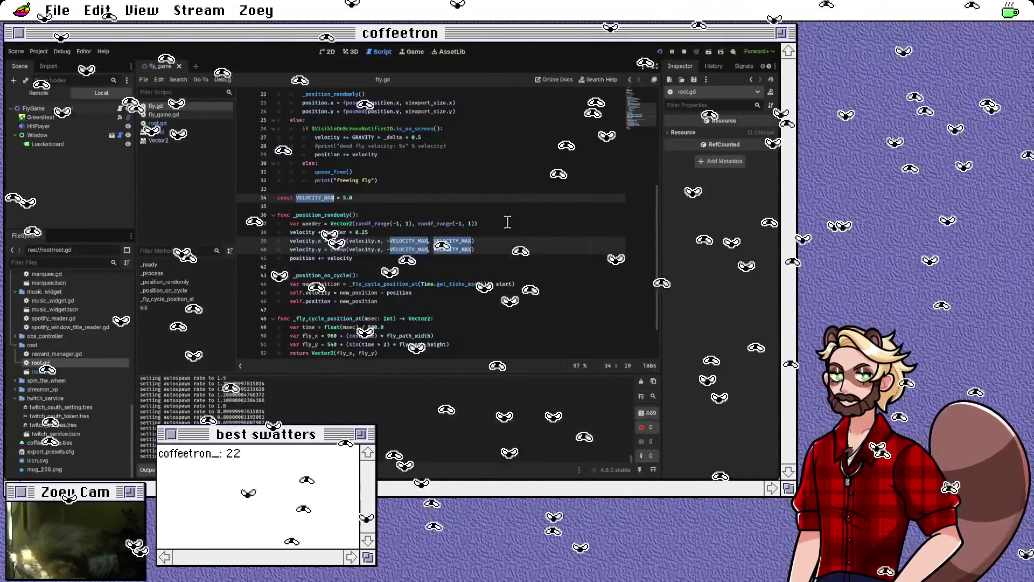
{"action": "type", "text": "velocity_max"}
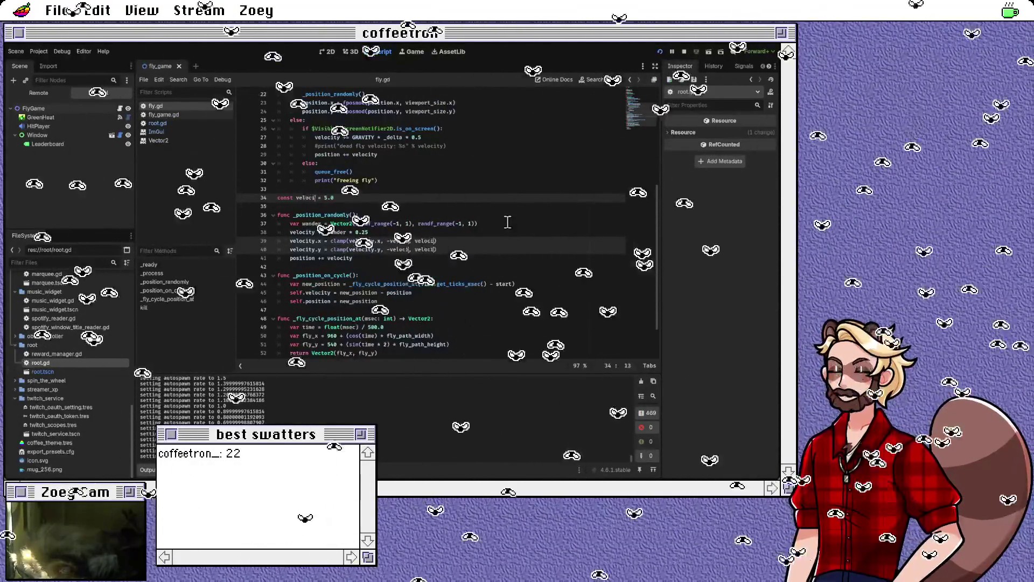
Step: Change line 34's const keyword to var, then save and run the game
{"action": "double_click", "coordinate": [284, 197]}
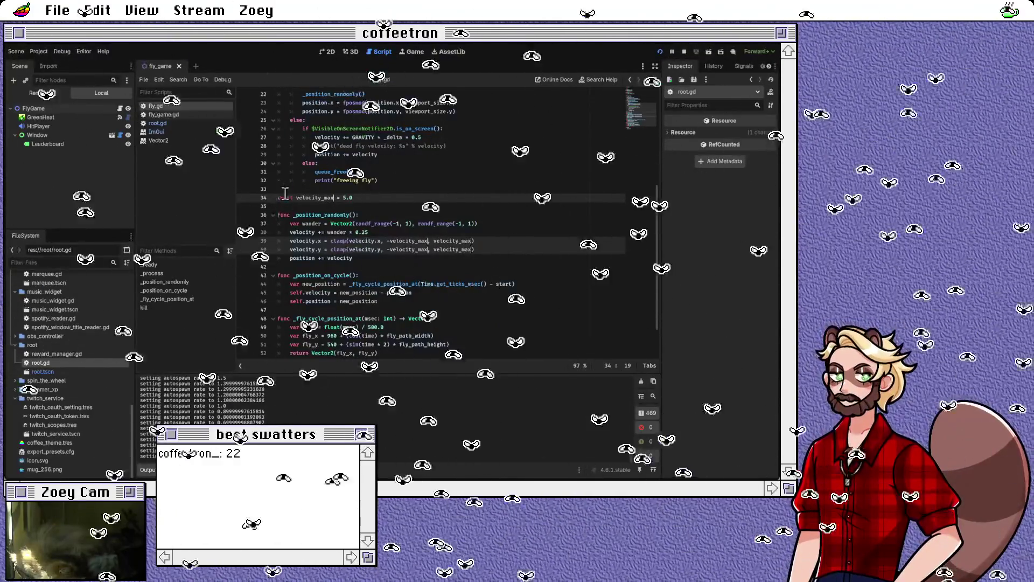
{"action": "type", "text": "var"}
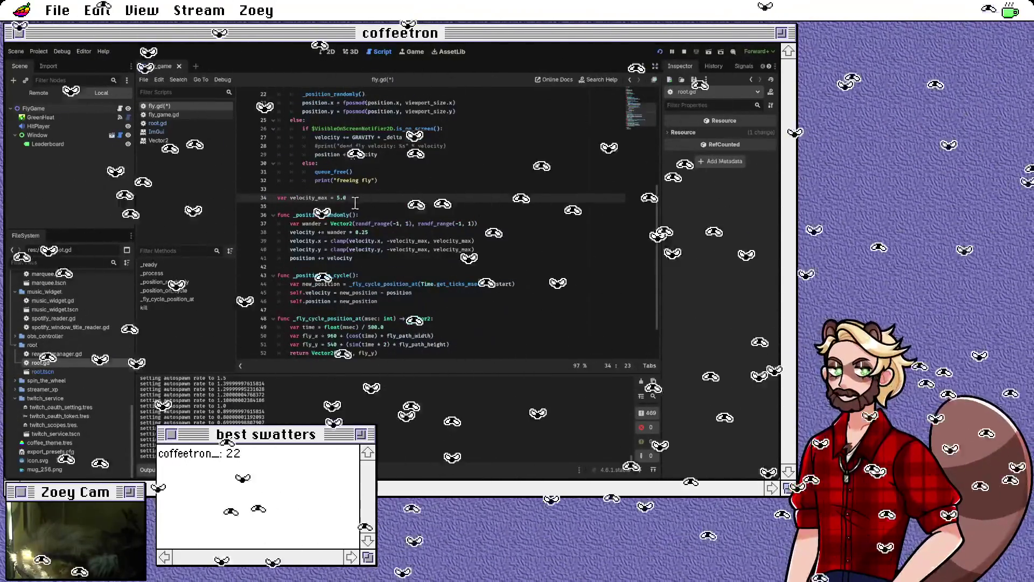
{"action": "left_click", "coordinate": [338, 198]}
{"action": "left_click", "coordinate": [364, 207]}
{"action": "key", "text": "ctrl+s"}
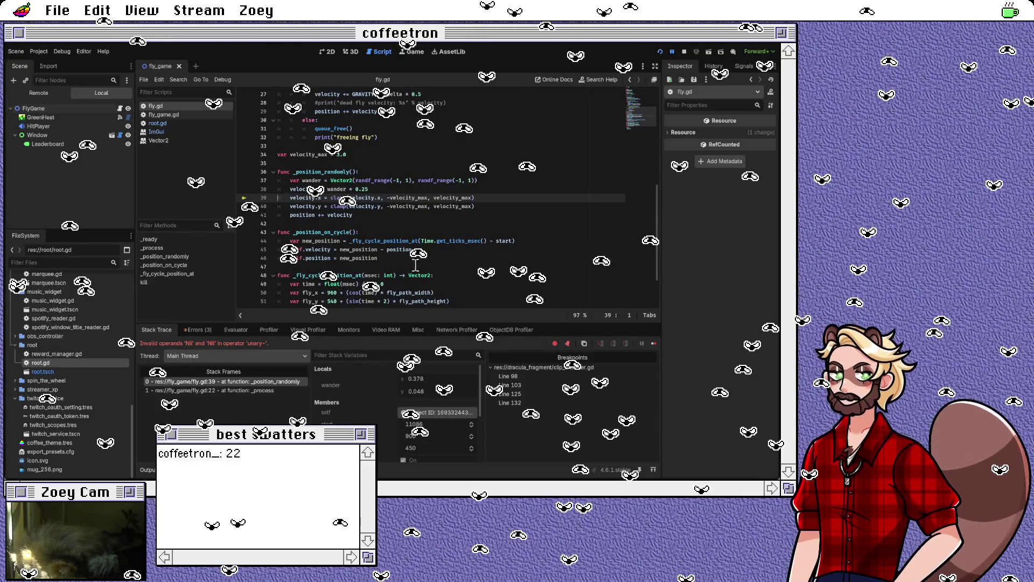
Step: Stop the game halted on the Nil operand error at line 39
{"action": "left_click", "coordinate": [663, 55]}
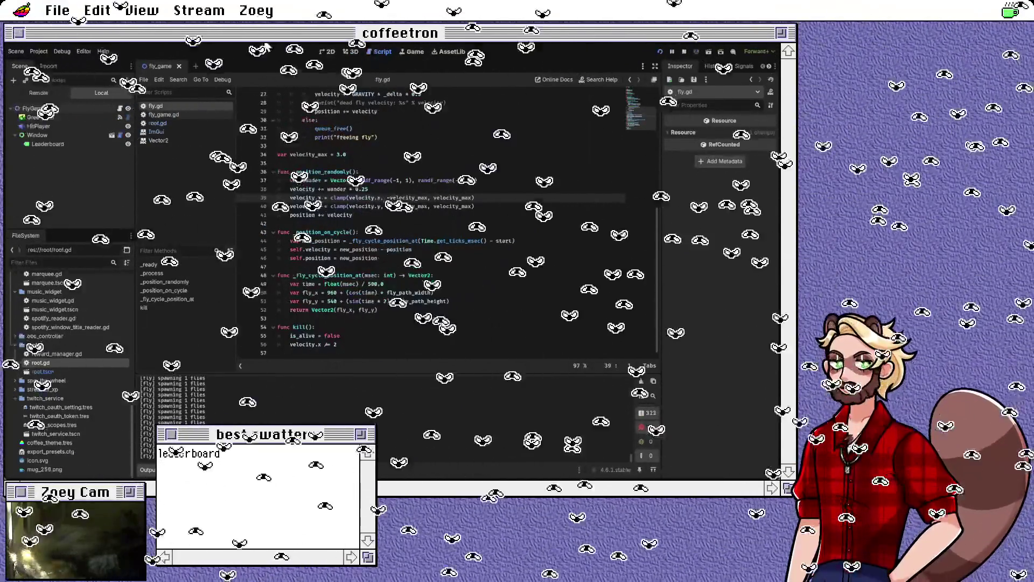
Step: Change velocity_max on line 34 from 3.0 to 1.0 and save to rerun the game
{"action": "left_click", "coordinate": [338, 154]}
{"action": "key", "text": "BackSpace"}
{"action": "type", "text": "1"}
{"action": "key", "text": "ctrl+s"}
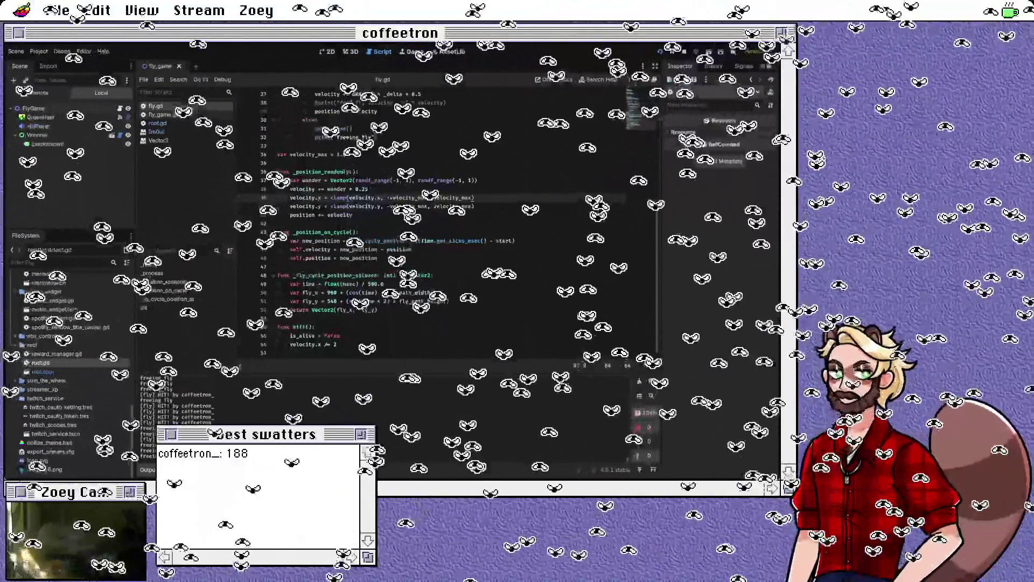
{"action": "double_click", "coordinate": [341, 154]}
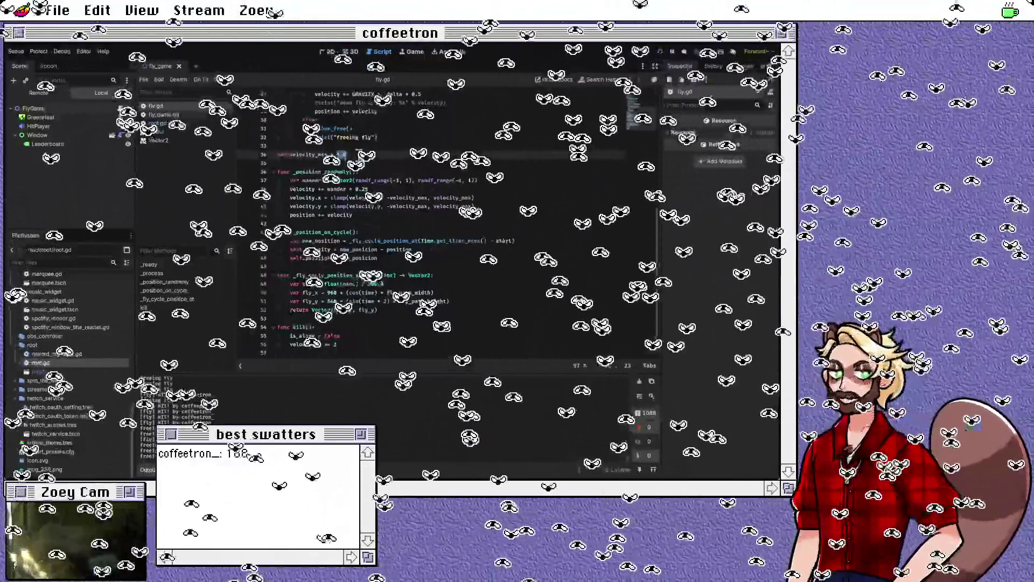
{"action": "scroll", "coordinate": [359, 155], "scroll_direction": "up", "scroll_amount": 2}
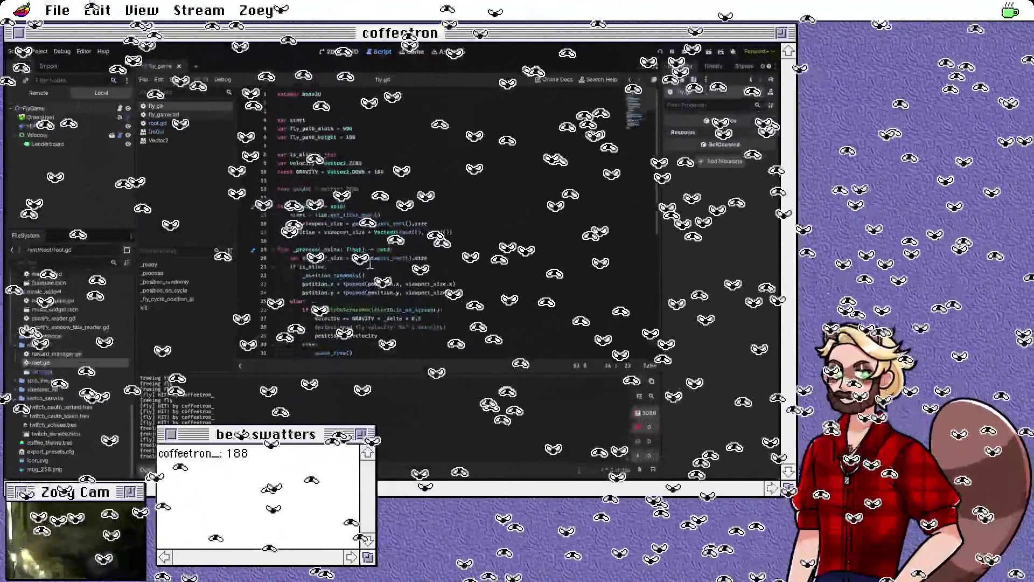
{"action": "scroll", "coordinate": [363, 262], "scroll_direction": "down", "scroll_amount": 2}
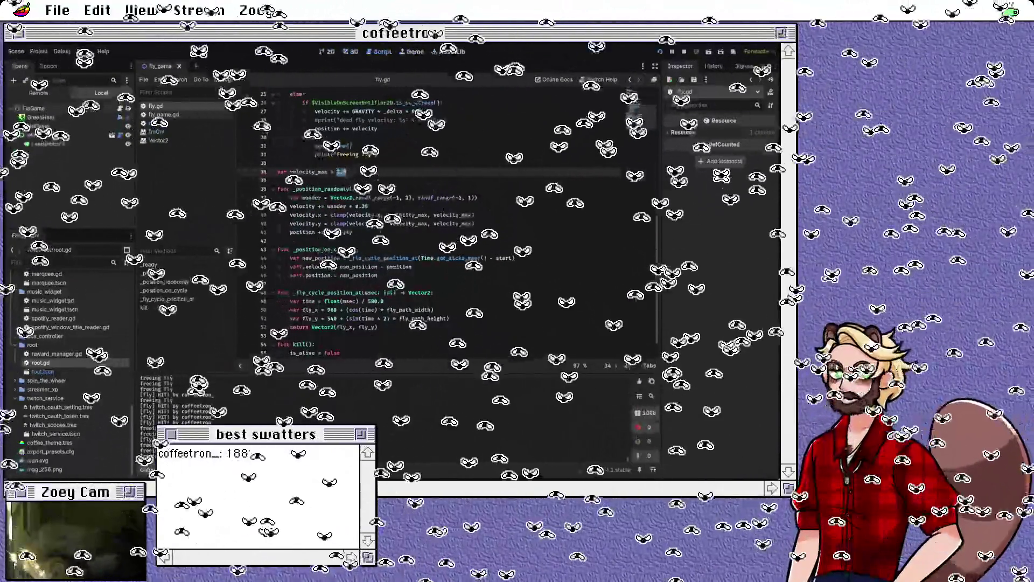
{"action": "scroll", "coordinate": [379, 212], "scroll_direction": "up", "scroll_amount": 3}
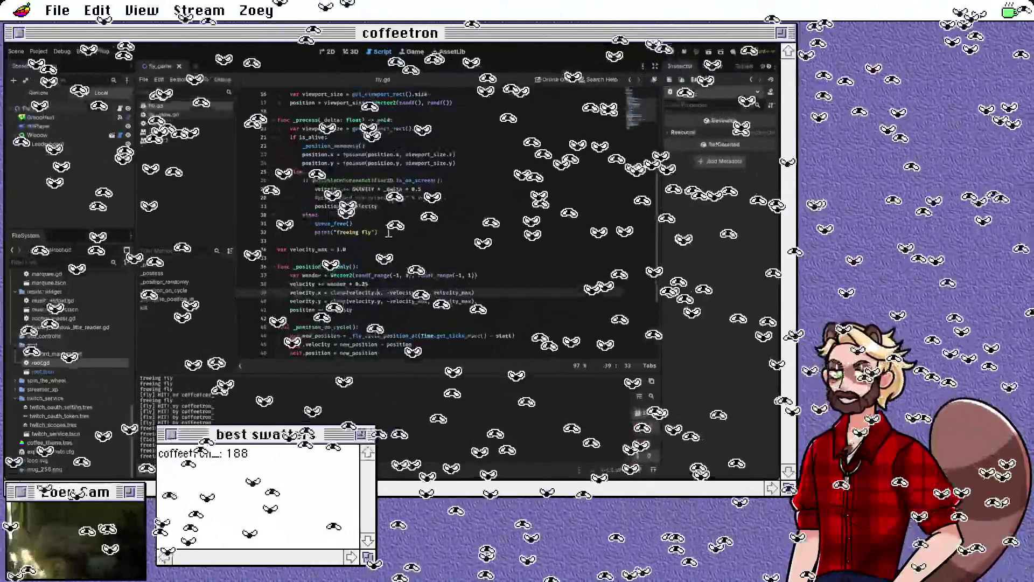
{"action": "triple_click", "coordinate": [388, 236]}
{"action": "key", "text": "BackSpace"}
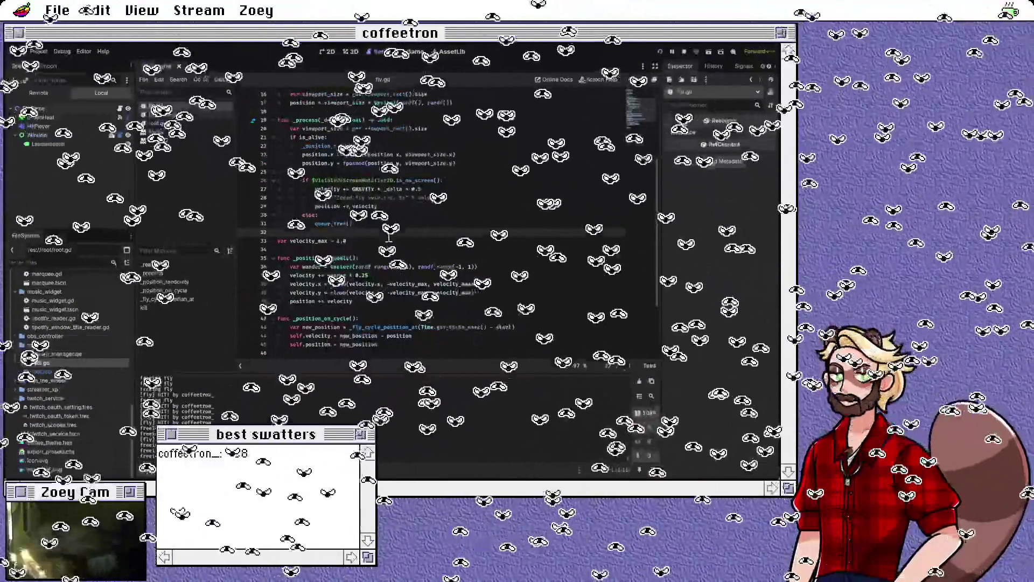
{"action": "left_click_drag", "start_coordinate": [337, 241], "coordinate": [354, 240]}
{"action": "type", "text": "0.5"}
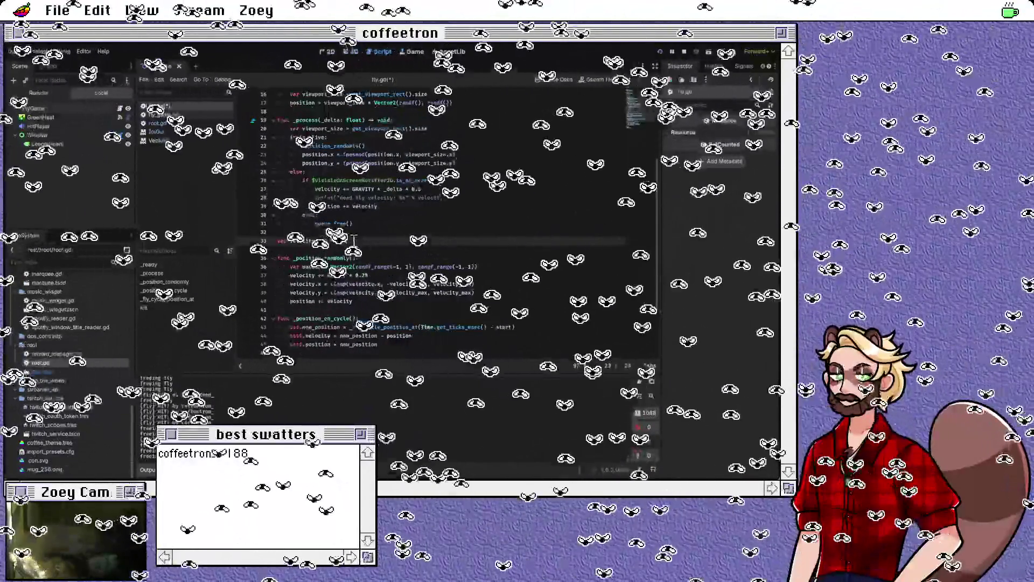
{"action": "scroll", "coordinate": [452, 204], "scroll_direction": "up", "scroll_amount": 6}
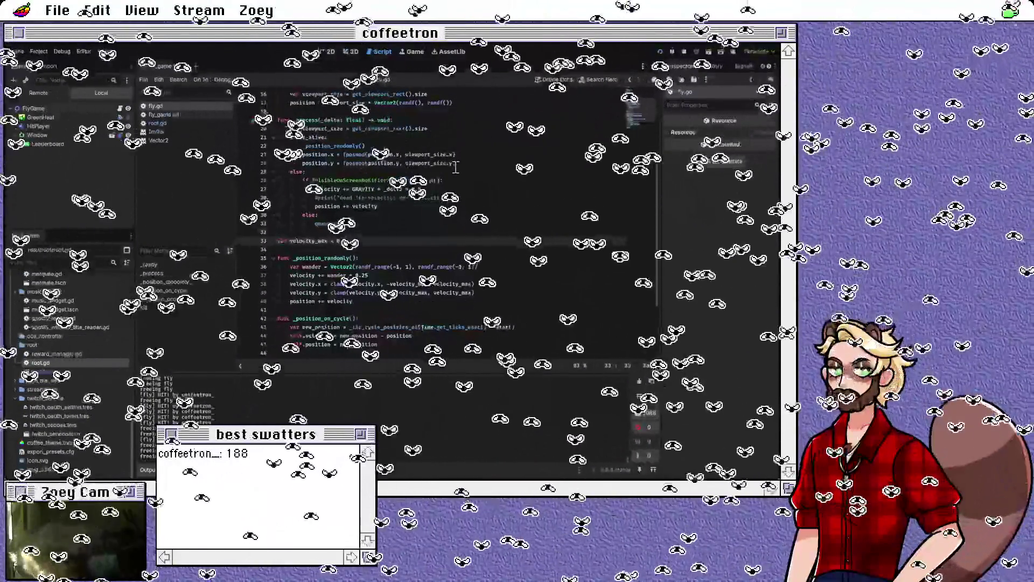
{"action": "scroll", "coordinate": [452, 205], "scroll_direction": "down", "scroll_amount": 2}
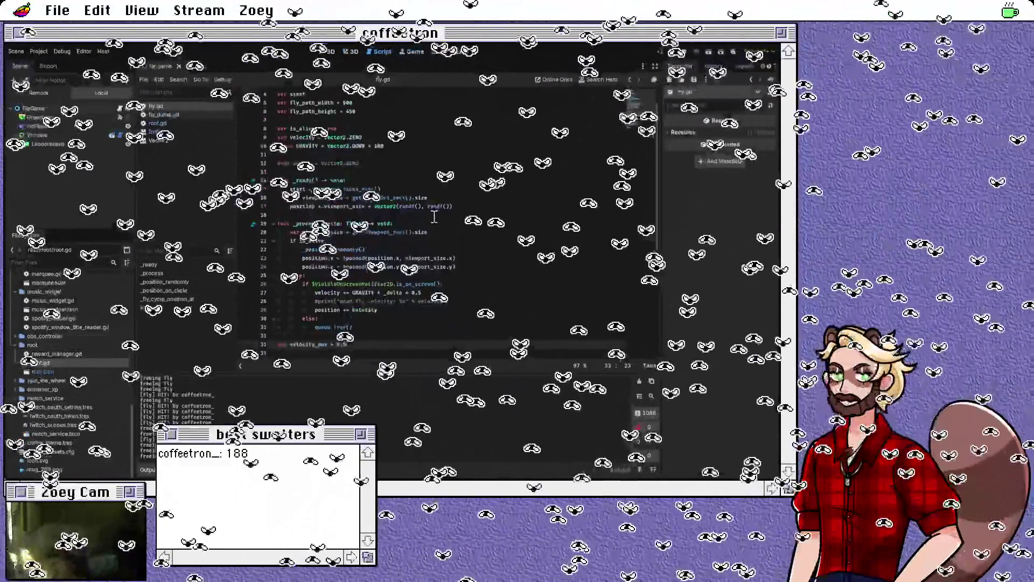
{"action": "scroll", "coordinate": [351, 137], "scroll_direction": "down", "scroll_amount": 1}
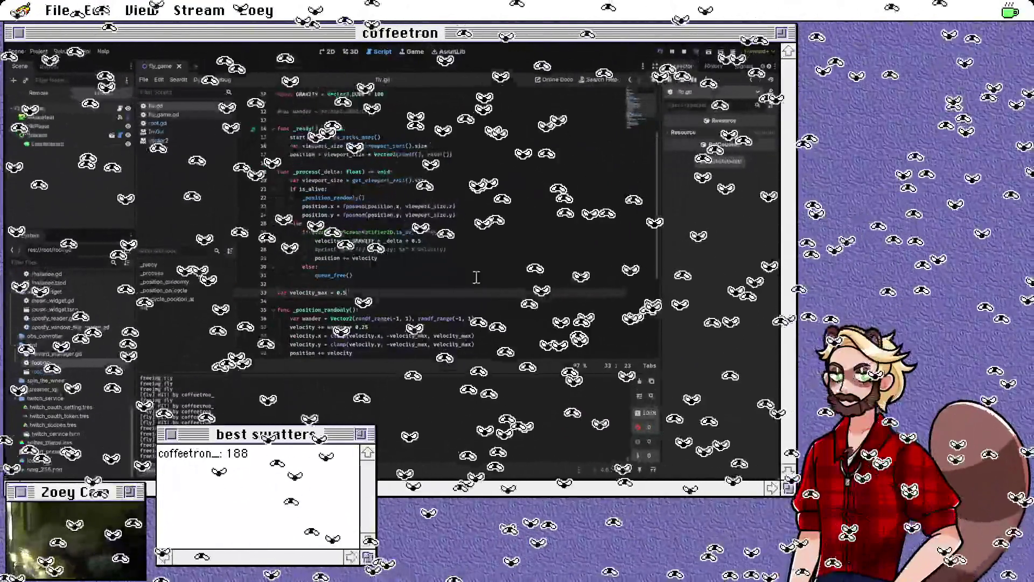
{"action": "scroll", "coordinate": [542, 272], "scroll_direction": "down", "scroll_amount": 1}
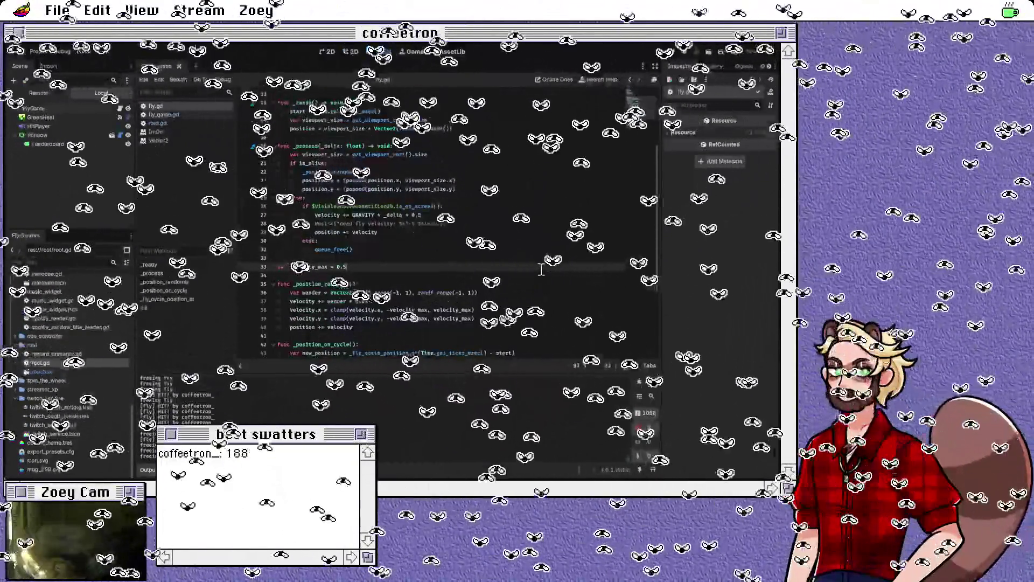
{"action": "scroll", "coordinate": [427, 188], "scroll_direction": "up", "scroll_amount": 2}
{"action": "scroll", "coordinate": [431, 162], "scroll_direction": "up", "scroll_amount": 2}
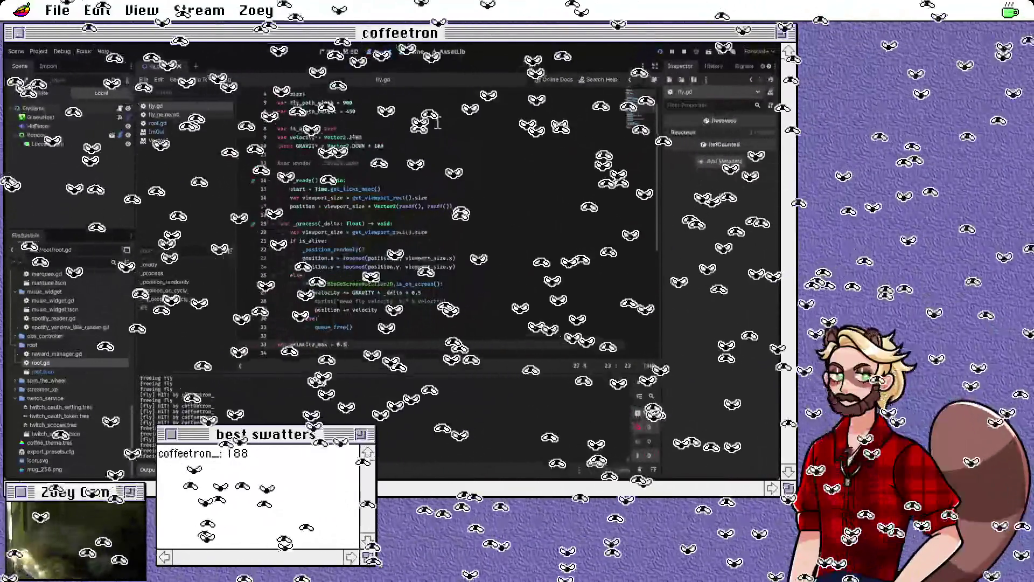
{"action": "scroll", "coordinate": [463, 216], "scroll_direction": "down", "scroll_amount": 2}
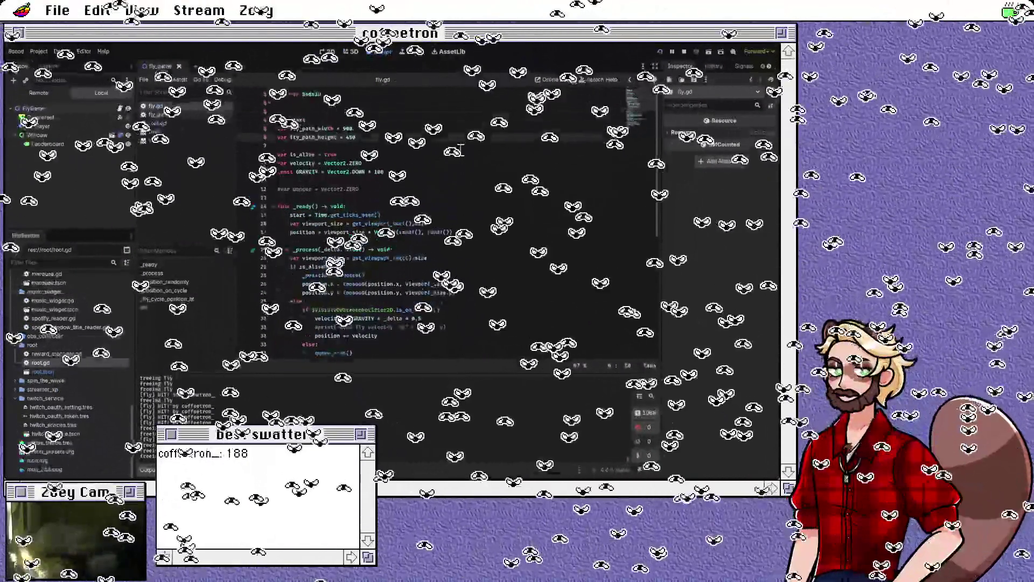
{"action": "scroll", "coordinate": [465, 229], "scroll_direction": "up", "scroll_amount": 3}
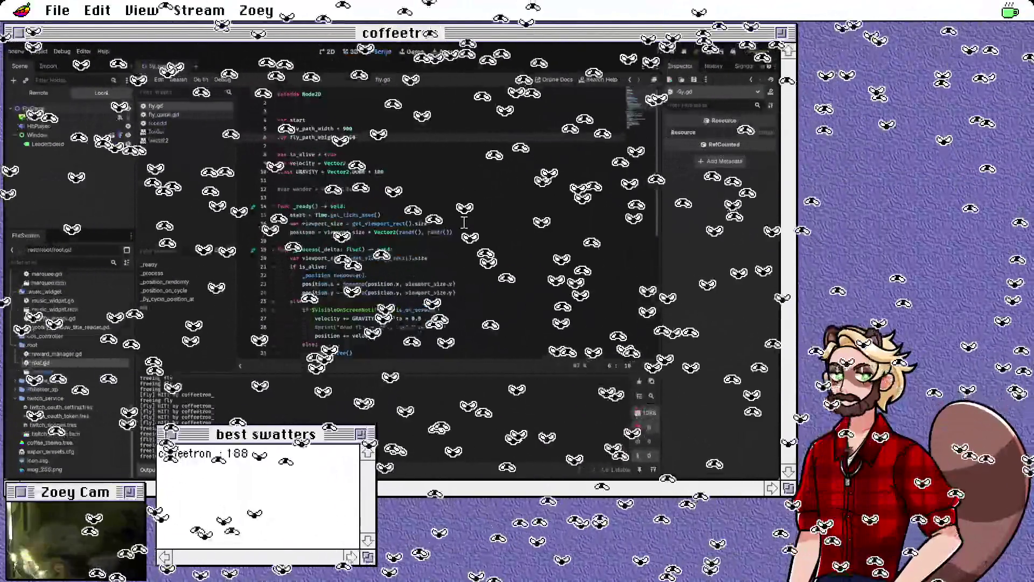
{"action": "left_click", "coordinate": [356, 138]}
{"action": "key", "text": "Down"}
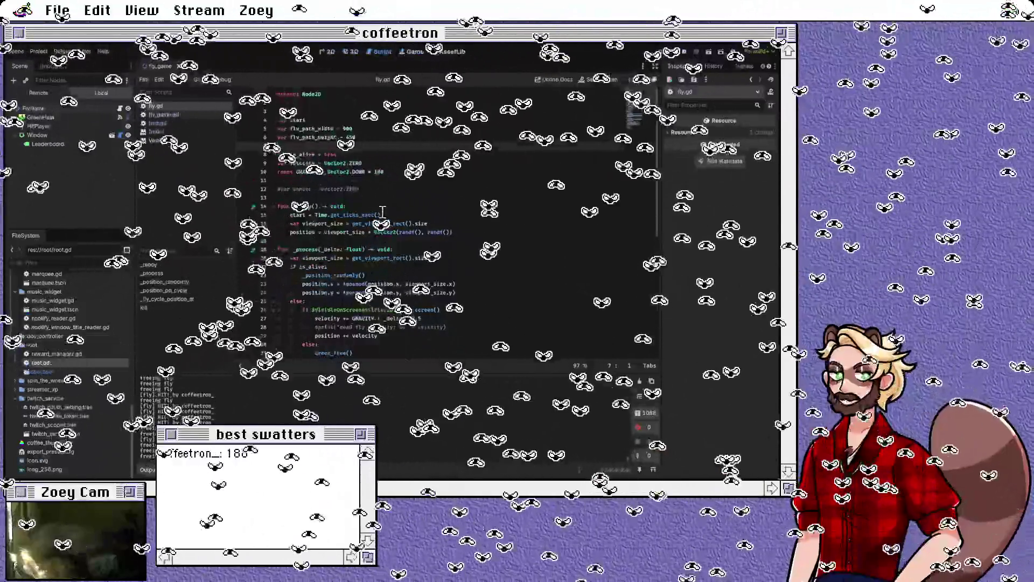
{"action": "scroll", "coordinate": [469, 226], "scroll_direction": "down", "scroll_amount": 8}
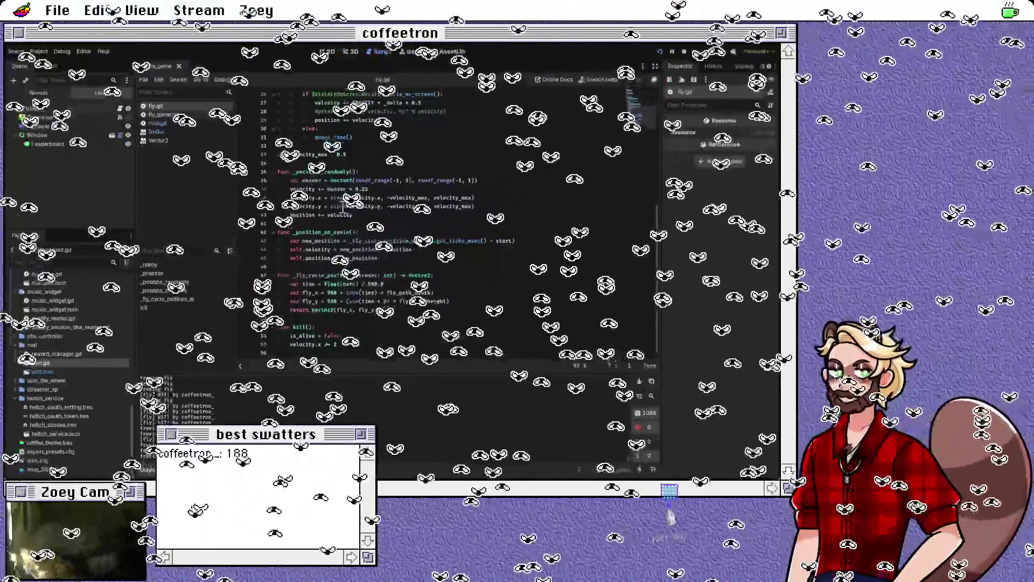
Step: Open fly_game.gd and inspect the flies_to_spawn, spawn_fly and autospawn_rate spawning code
{"action": "left_click", "coordinate": [175, 115]}
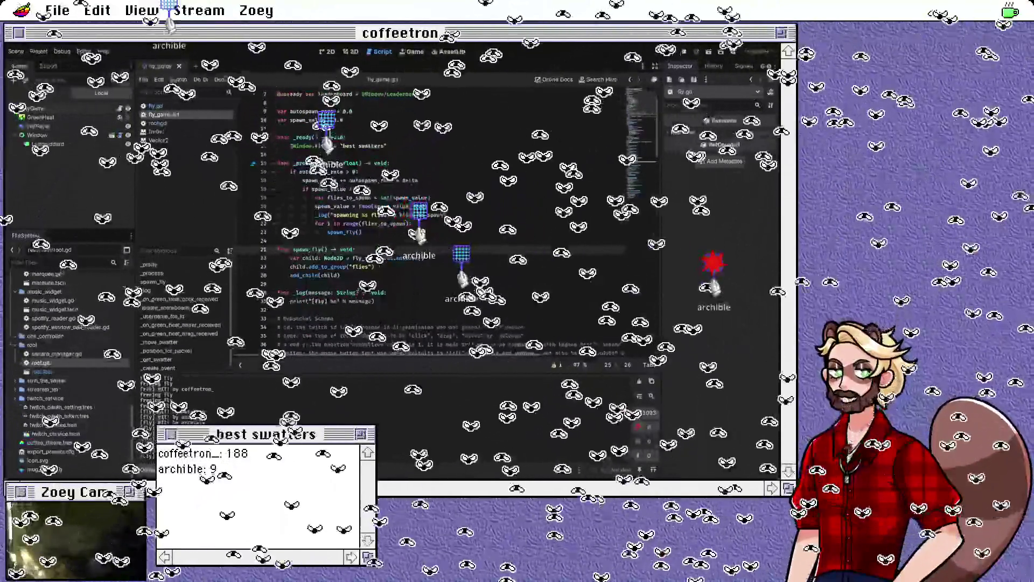
{"action": "scroll", "coordinate": [331, 217], "scroll_direction": "up", "scroll_amount": 2}
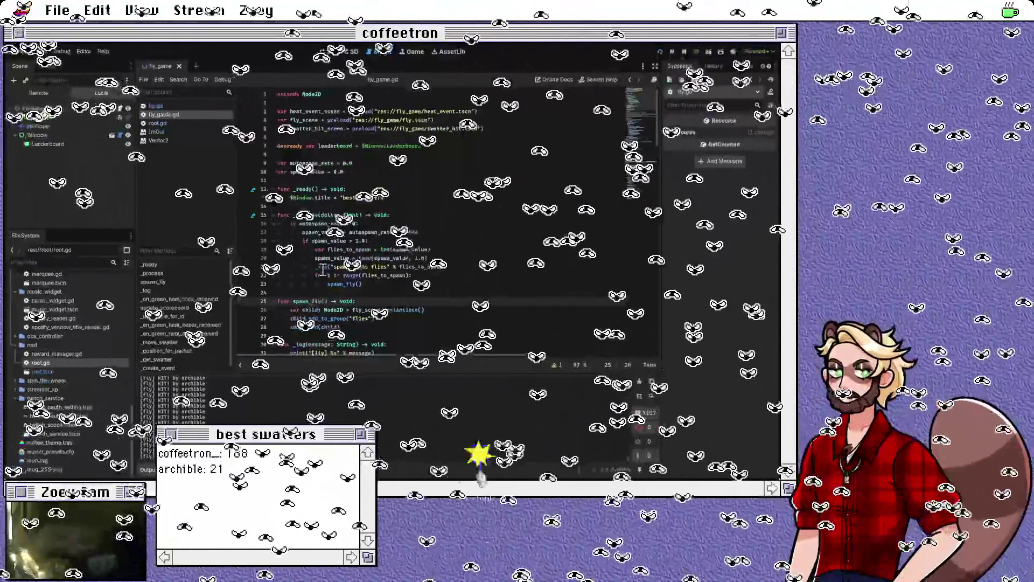
{"action": "double_click", "coordinate": [422, 266]}
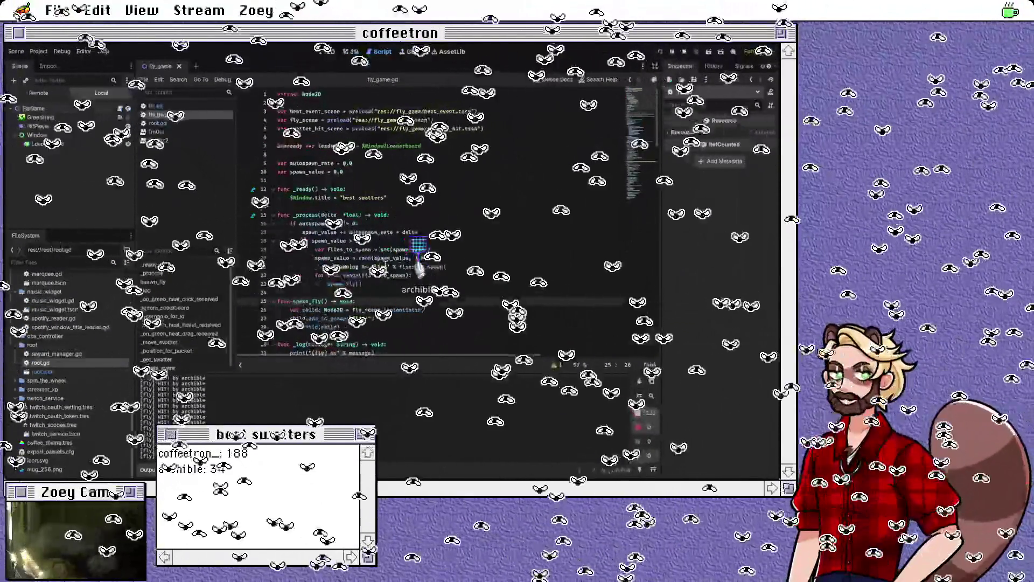
{"action": "double_click", "coordinate": [343, 283]}
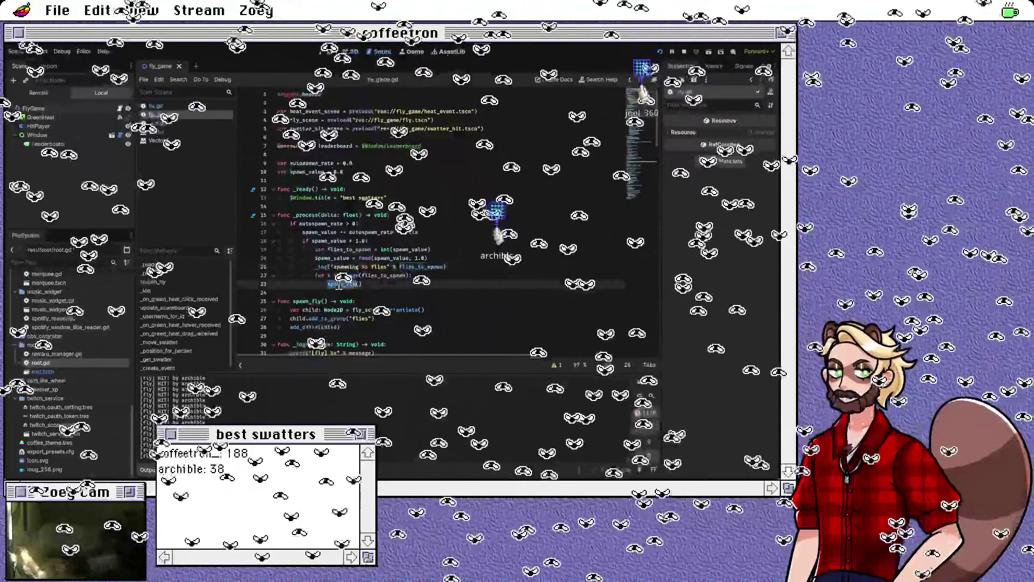
{"action": "scroll", "coordinate": [385, 313], "scroll_direction": "down", "scroll_amount": 2}
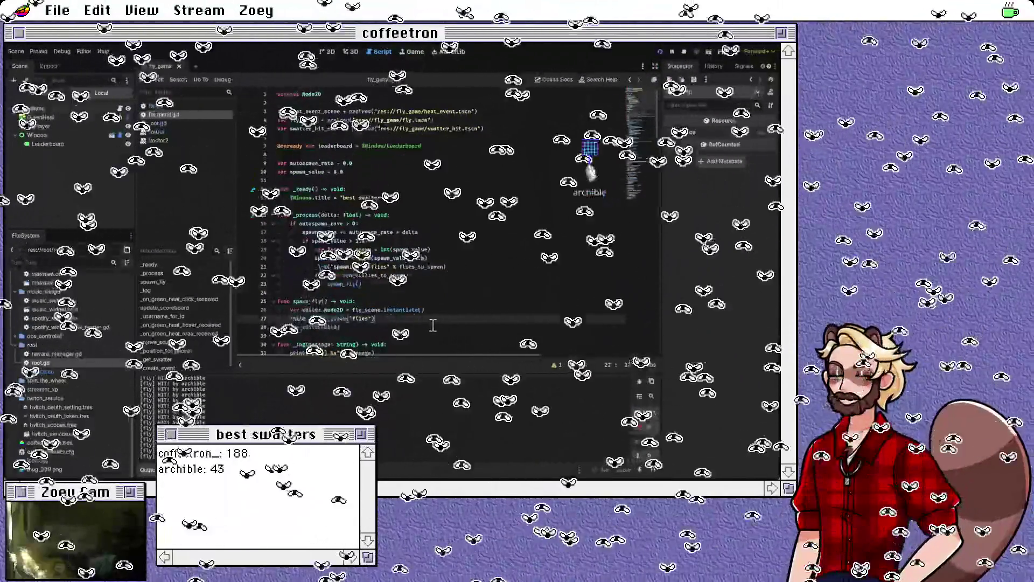
{"action": "left_click", "coordinate": [458, 190]}
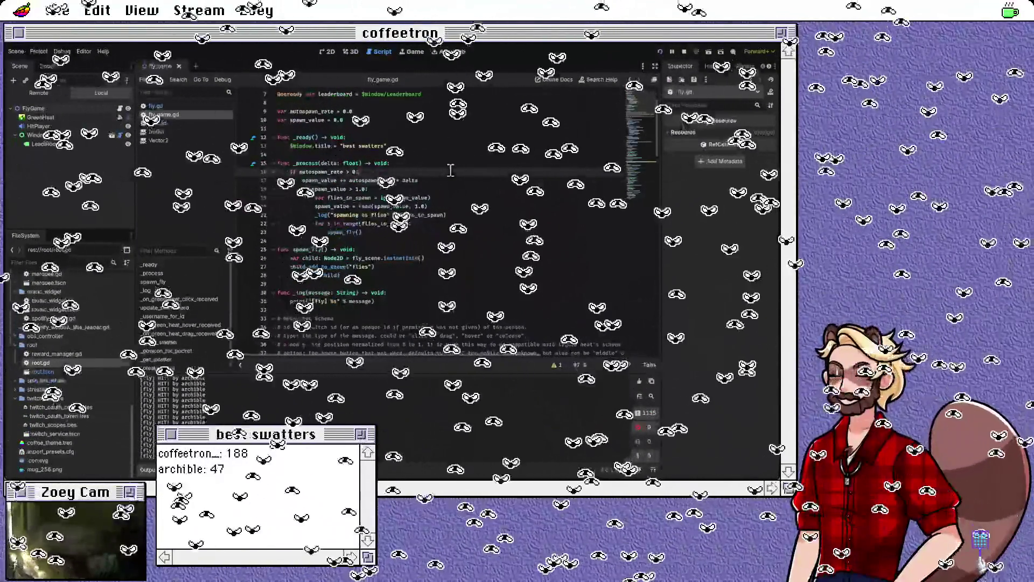
{"action": "left_click", "coordinate": [357, 172]}
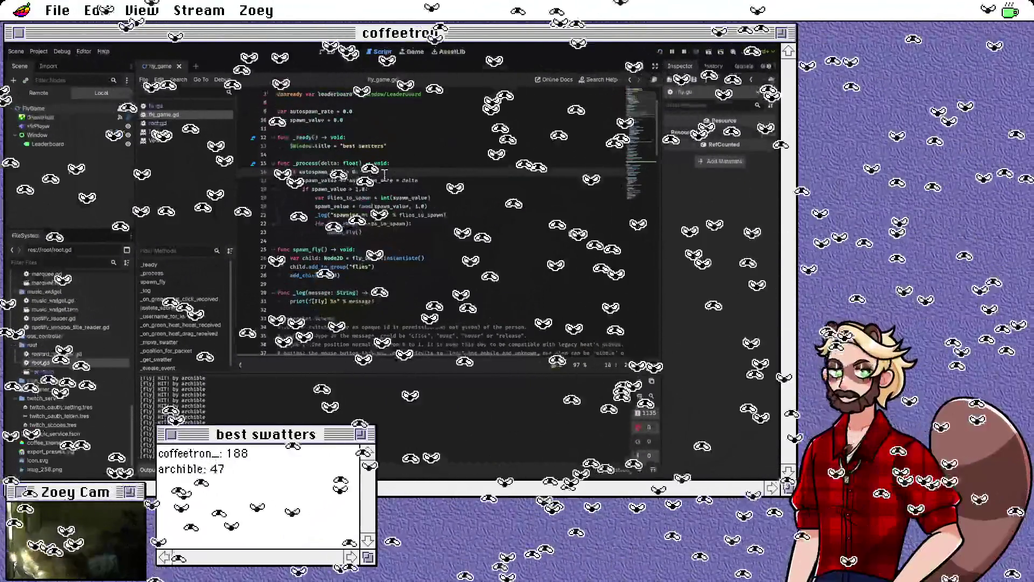
{"action": "scroll", "coordinate": [402, 267], "scroll_direction": "down", "scroll_amount": 5}
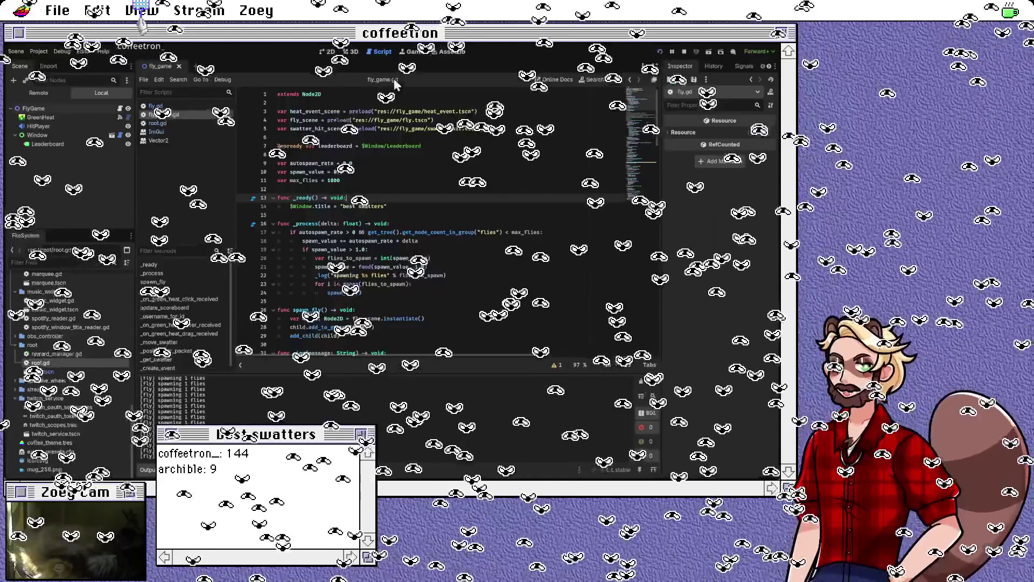
{"action": "scroll", "coordinate": [291, 167], "scroll_direction": "down", "scroll_amount": 3}
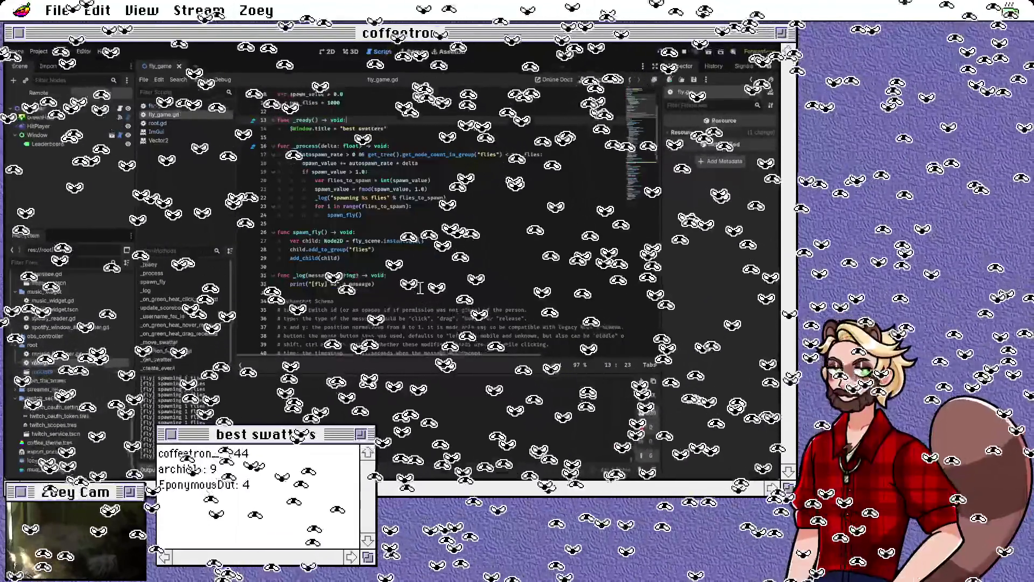
{"action": "scroll", "coordinate": [499, 268], "scroll_direction": "down", "scroll_amount": 4}
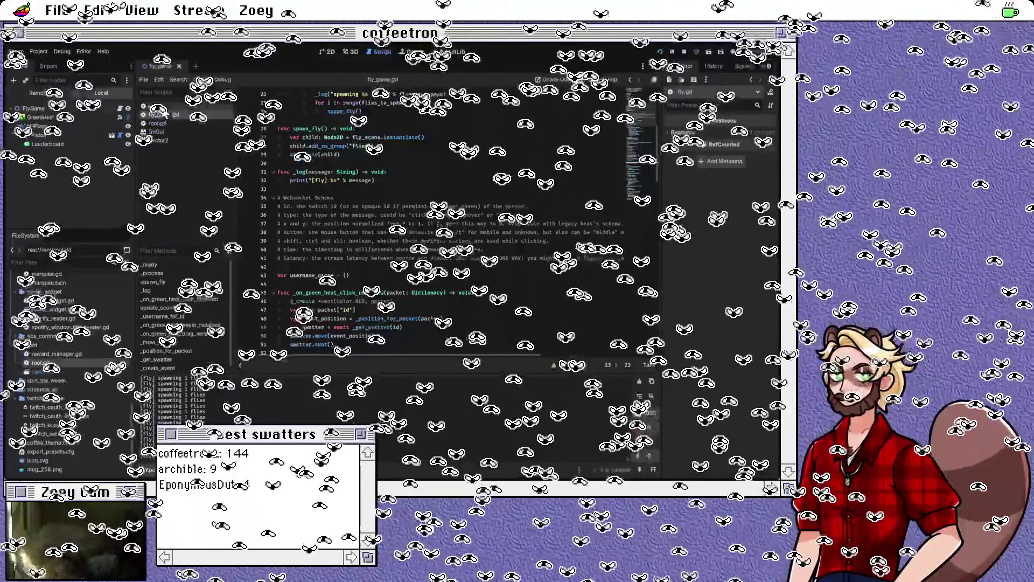
Step: Switch to fly.gd and change velocity_max from 0.5 to 1
{"action": "left_click", "coordinate": [155, 106]}
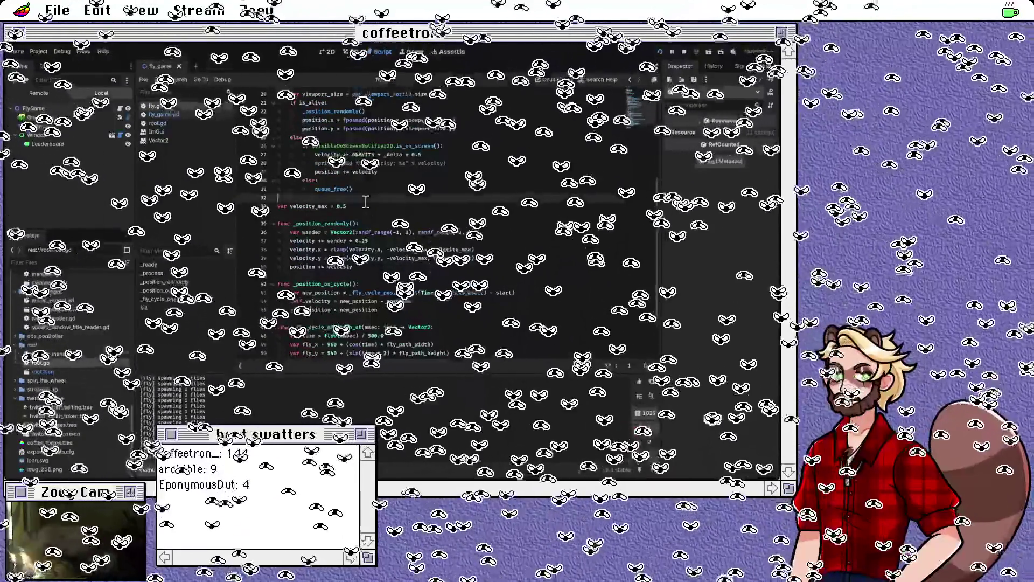
{"action": "key", "text": "BackSpace"}
{"action": "key", "text": "BackSpace"}
{"action": "key", "text": "BackSpace"}
{"action": "type", "text": "1"}
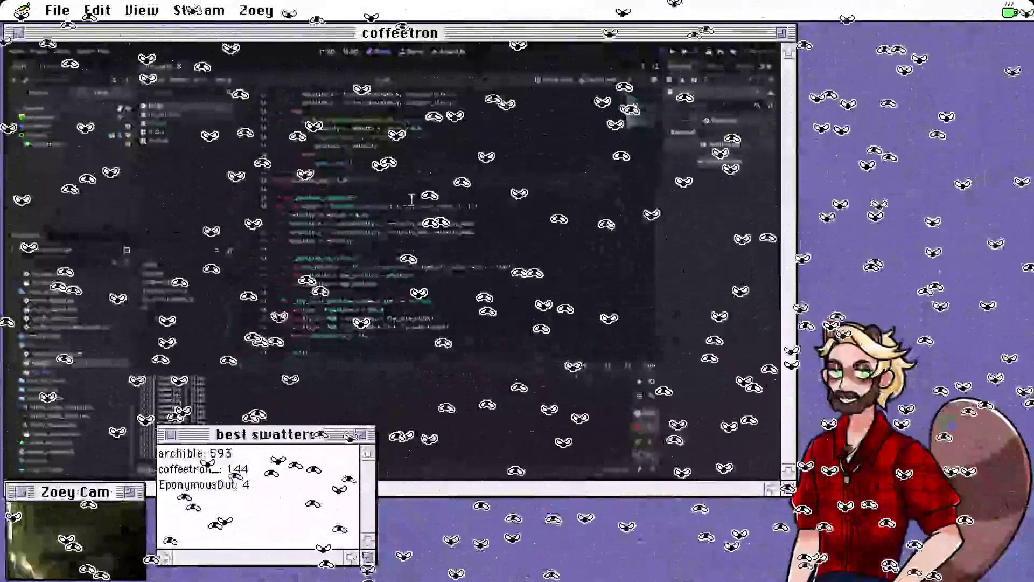
Step: Change velocity_max in fly.gd from 1.0 to 0.8 and save
{"action": "scroll", "coordinate": [415, 207], "scroll_direction": "up", "scroll_amount": 3}
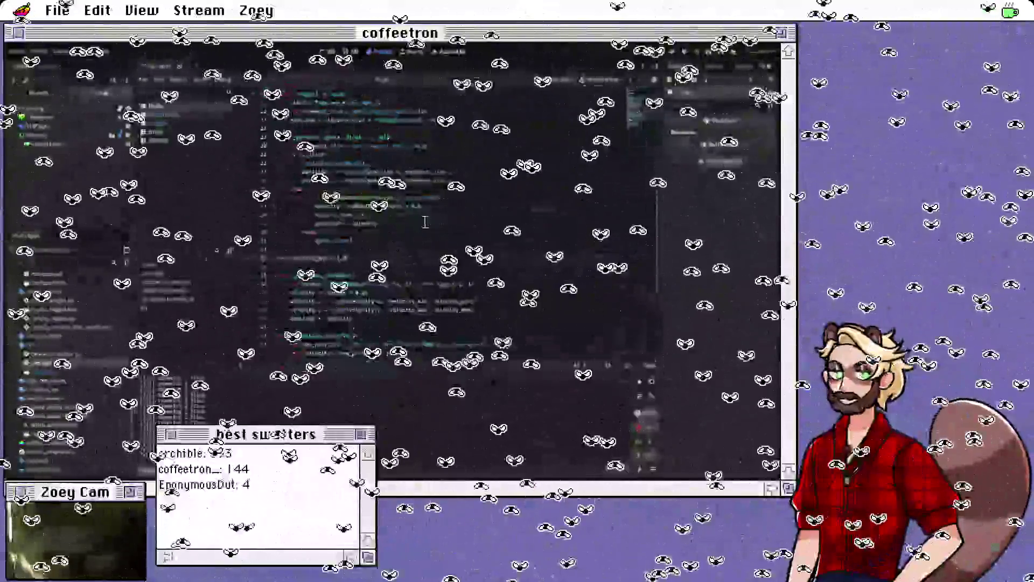
{"action": "scroll", "coordinate": [280, 275], "scroll_direction": "down", "scroll_amount": 2}
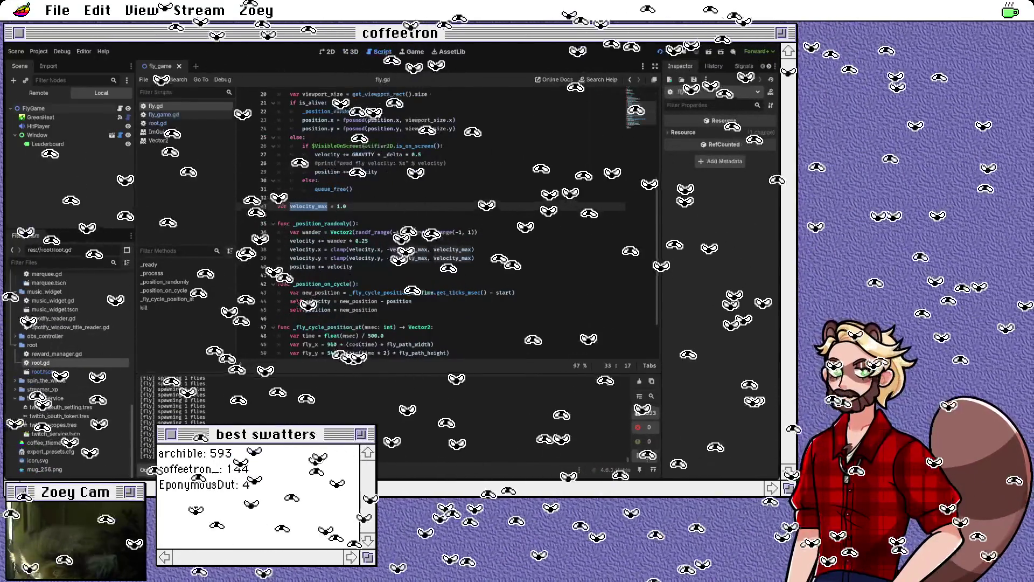
{"action": "left_click", "coordinate": [360, 206]}
{"action": "key", "text": "BackSpace"}
{"action": "key", "text": "BackSpace"}
{"action": "key", "text": "BackSpace"}
{"action": "type", "text": "0.8"}
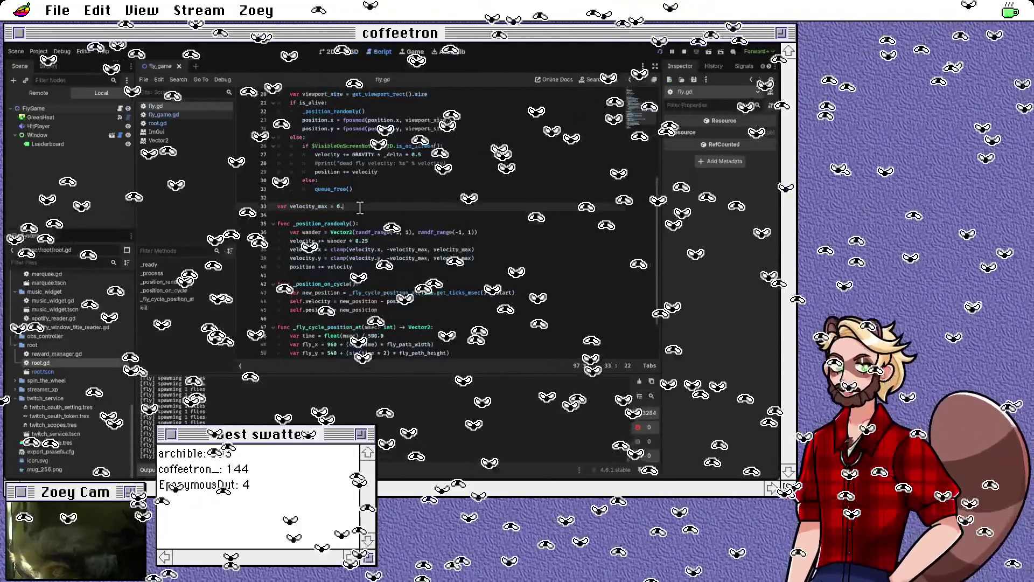
{"action": "key", "text": "ctrl+s"}
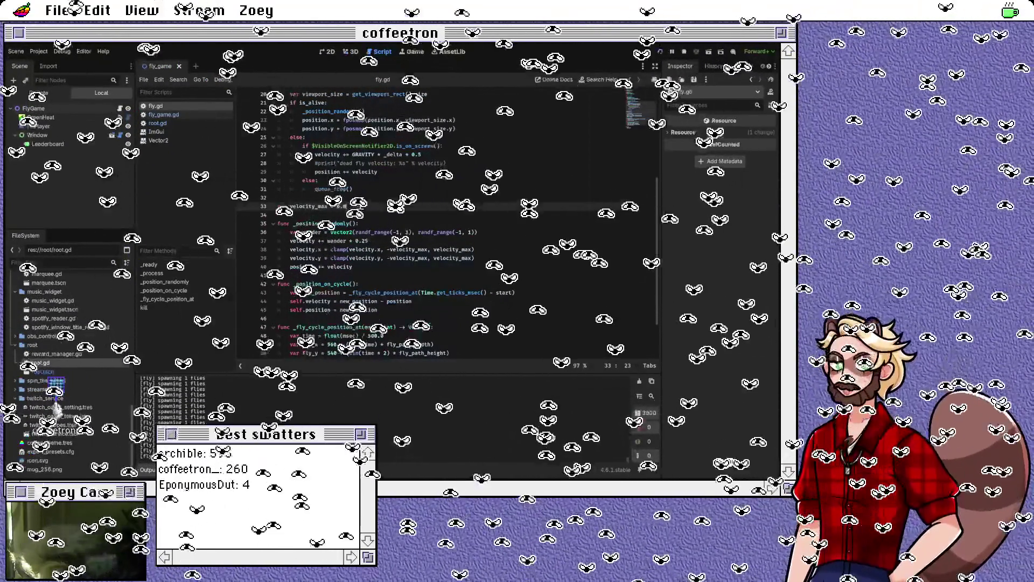
Step: Lower velocity_max to 0.7, save fly.gd, and move to empty line 41
{"action": "key", "text": "BackSpace"}
{"action": "type", "text": "7"}
{"action": "key", "text": "ctrl+s"}
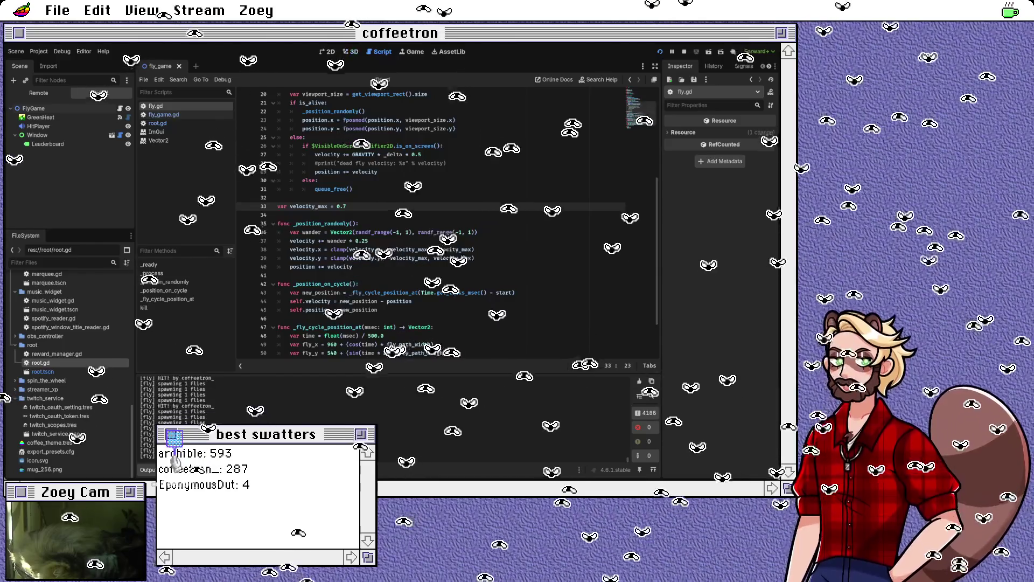
{"action": "scroll", "coordinate": [447, 223], "scroll_direction": "down", "scroll_amount": 1}
{"action": "left_click", "coordinate": [277, 250]}
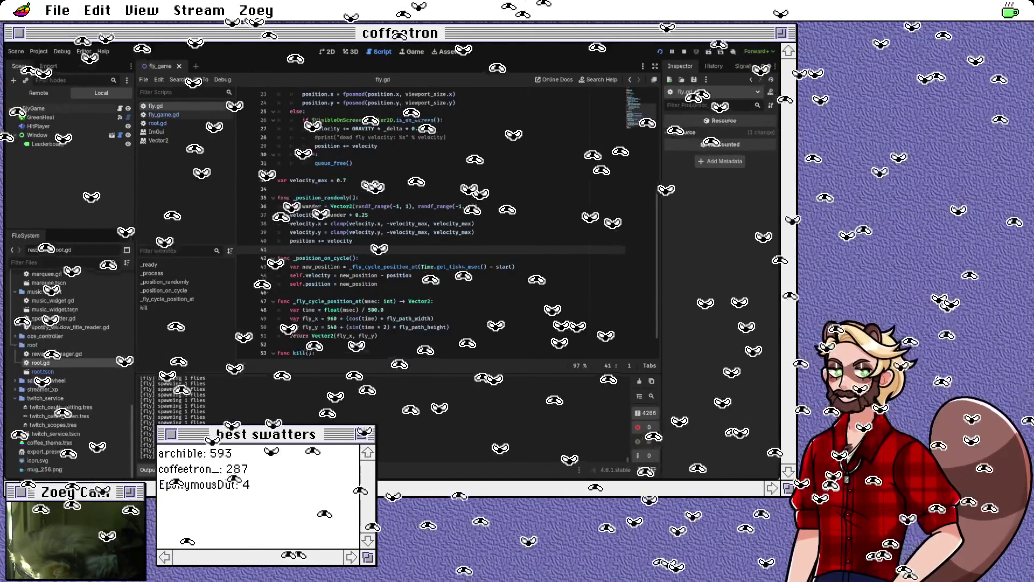
Step: Switch from root.gd to fly_game.gd in the Script editor's list
{"action": "left_click", "coordinate": [199, 125]}
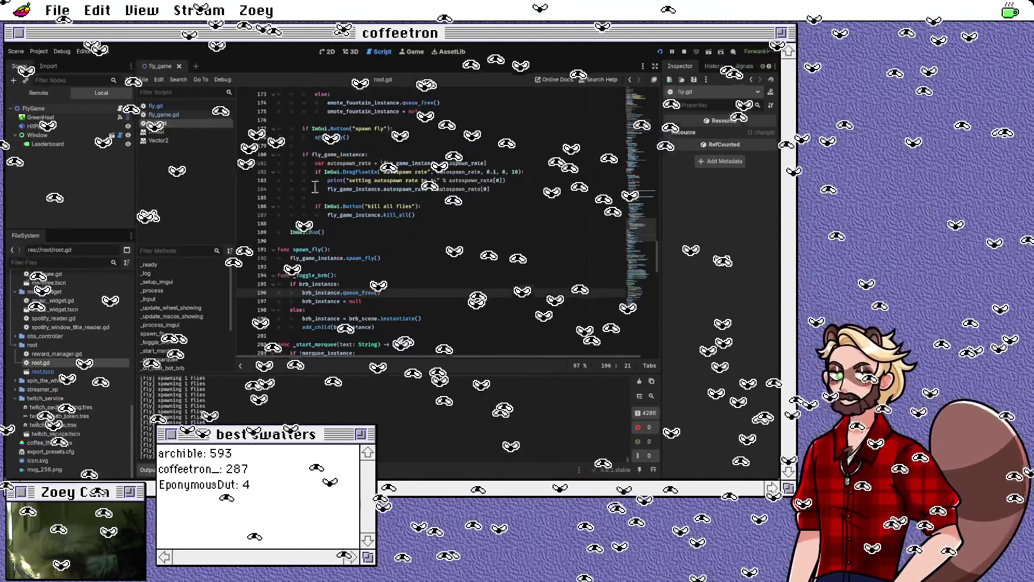
{"action": "scroll", "coordinate": [377, 269], "scroll_direction": "up", "scroll_amount": 1}
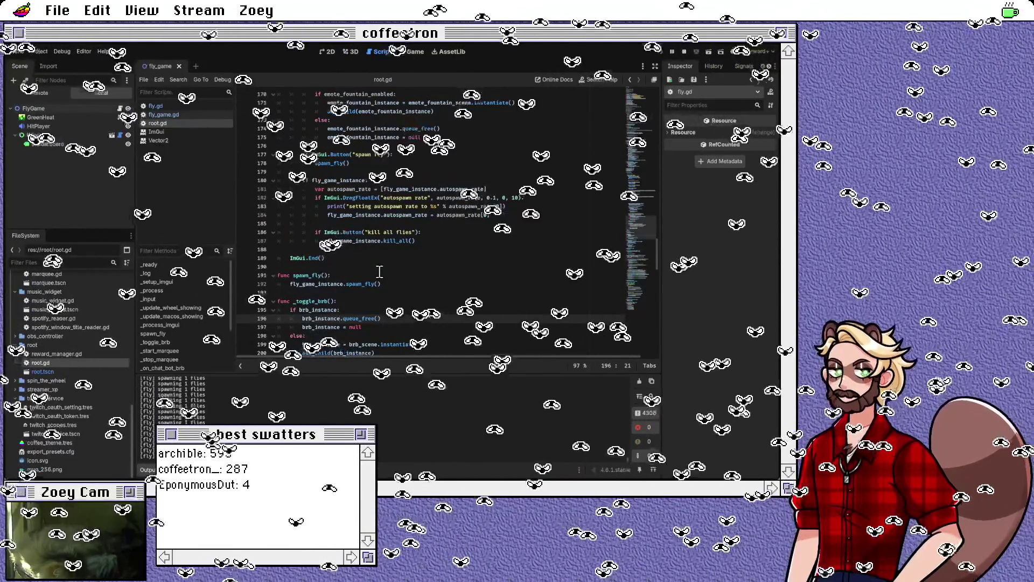
{"action": "scroll", "coordinate": [379, 271], "scroll_direction": "up", "scroll_amount": 1}
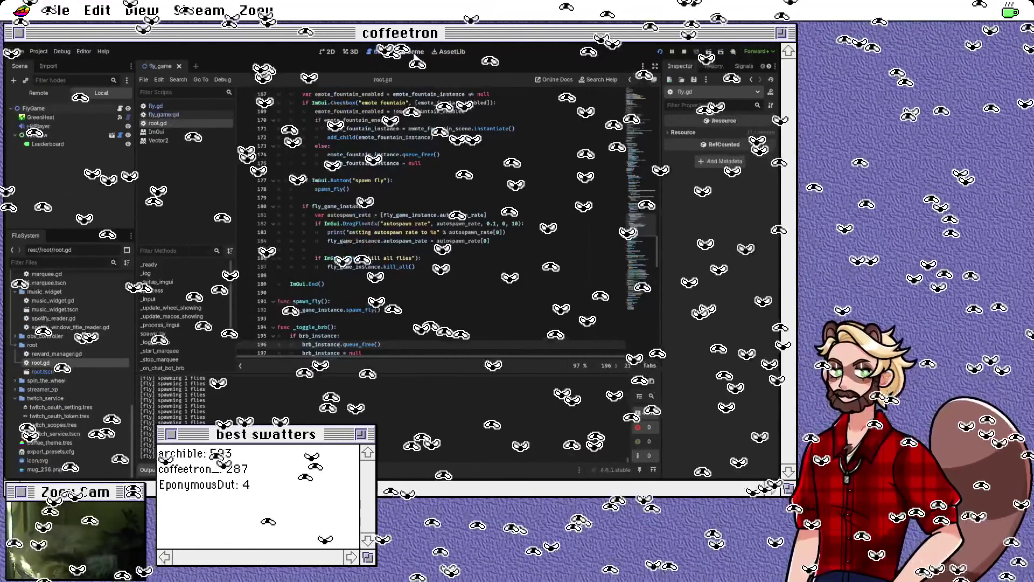
{"action": "left_click", "coordinate": [202, 114]}
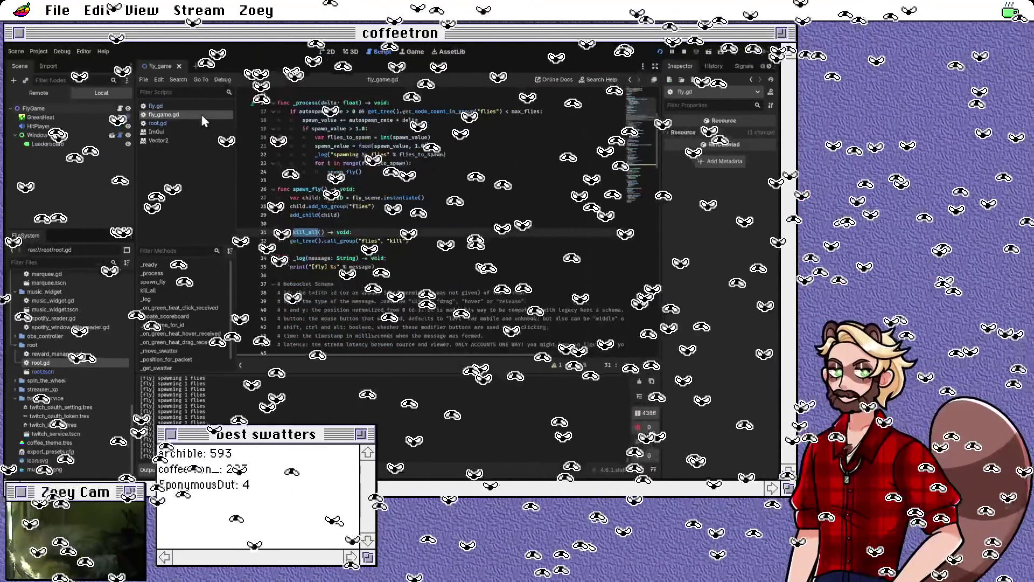
Step: Add 'var max_velocity = 1' on a new line below max_flies
{"action": "scroll", "coordinate": [426, 240], "scroll_direction": "up", "scroll_amount": 1}
{"action": "scroll", "coordinate": [427, 240], "scroll_direction": "up", "scroll_amount": 1}
{"action": "left_click", "coordinate": [363, 301]}
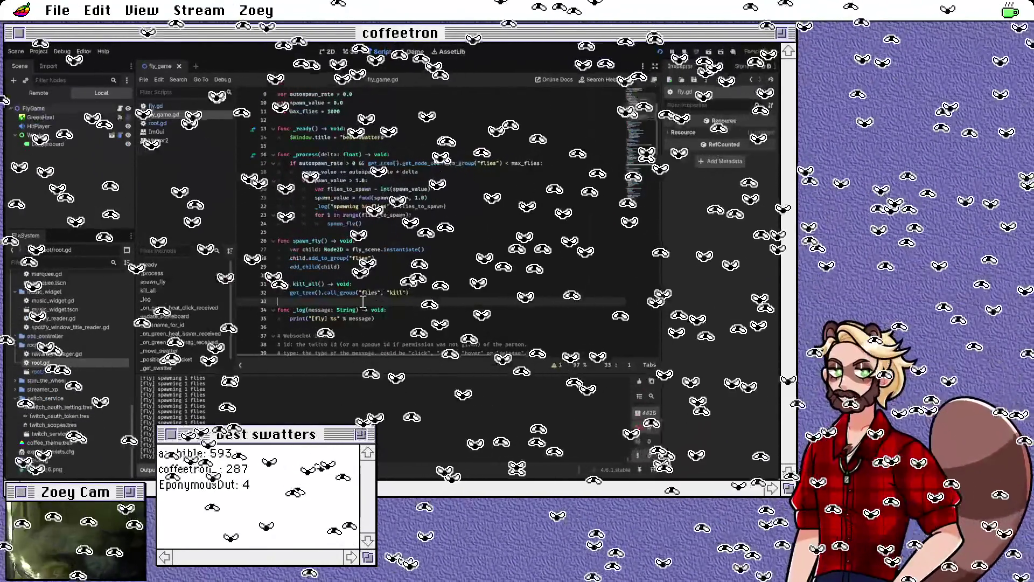
{"action": "scroll", "coordinate": [349, 149], "scroll_direction": "up", "scroll_amount": 2}
{"action": "left_click", "coordinate": [377, 162]}
{"action": "key", "text": "Return"}
{"action": "type", "text": "var max_velocity = 1"}
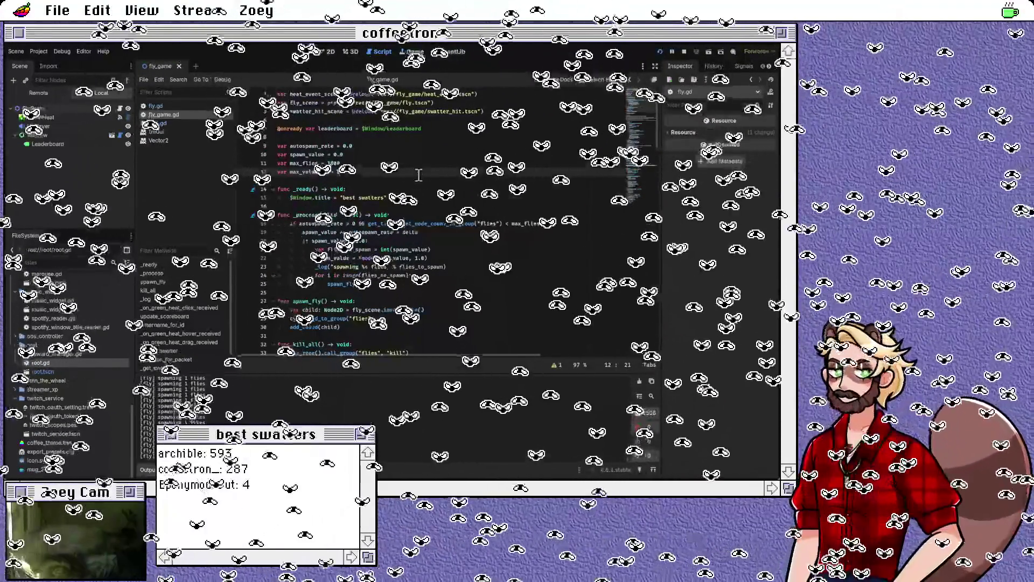
Step: Insert a blank line after the max_velocity declaration
{"action": "key", "text": "Down"}
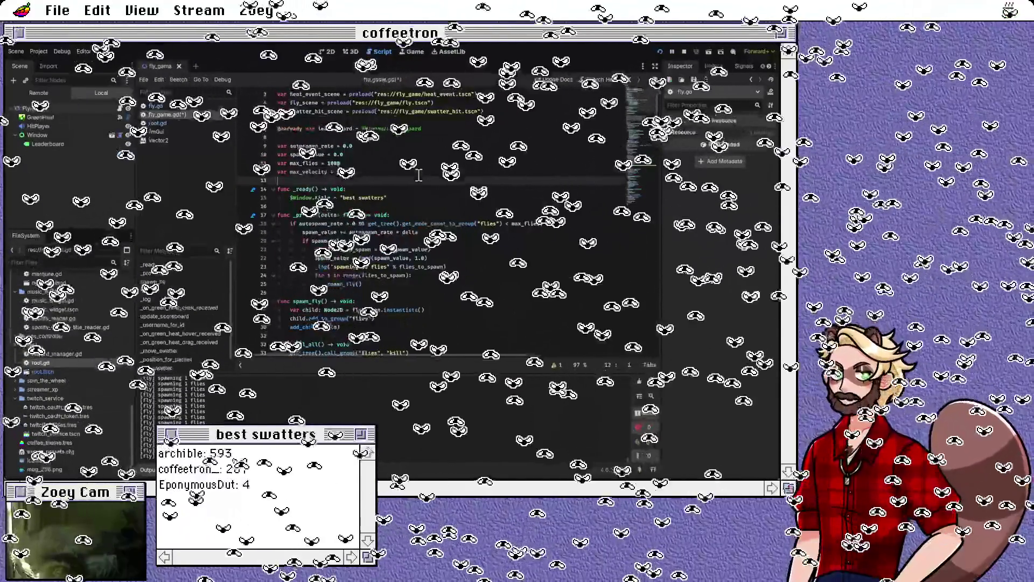
{"action": "left_click", "coordinate": [390, 250]}
{"action": "left_click", "coordinate": [349, 173]}
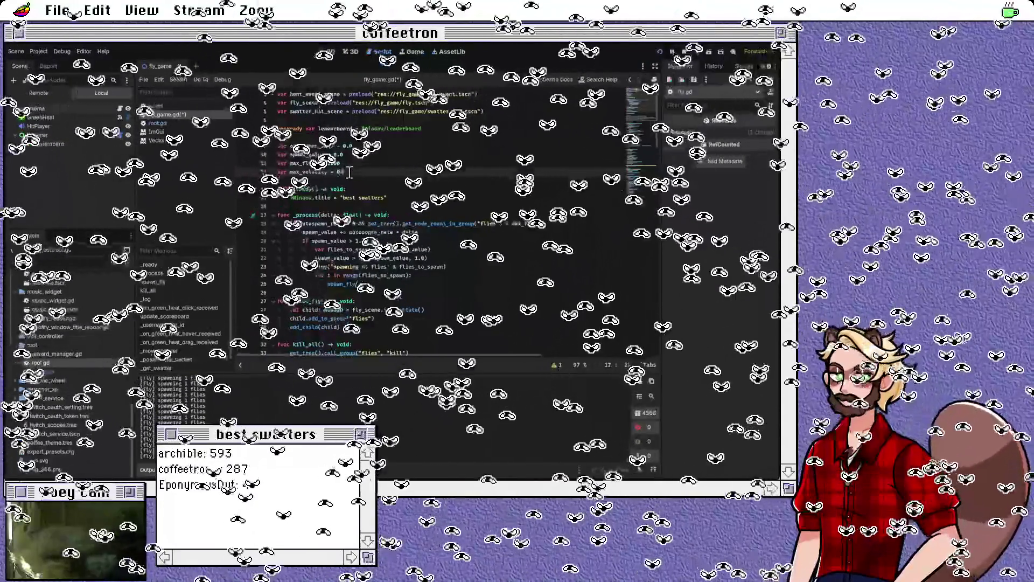
{"action": "scroll", "coordinate": [410, 215], "scroll_direction": "down", "scroll_amount": 2}
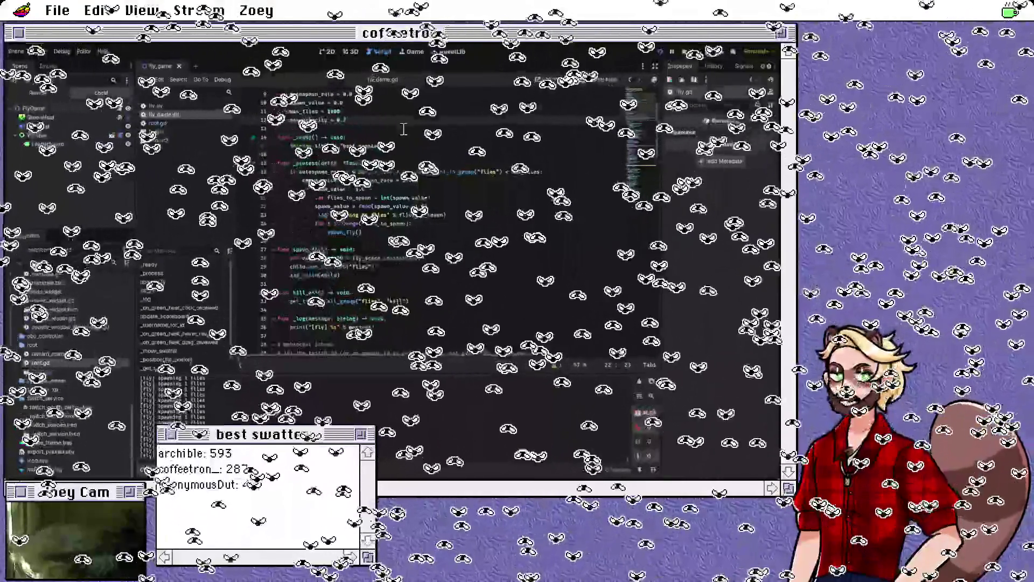
{"action": "key", "text": "Return"}
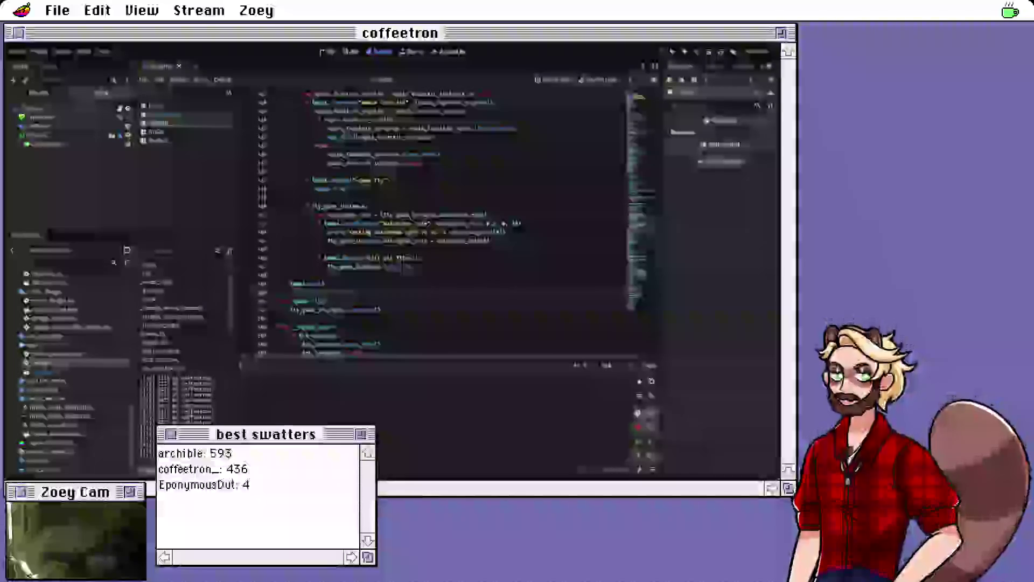
Step: Switch from Godot to the browser showing the 1001 Albums Generator list
{"action": "key", "text": "alt+Tab"}
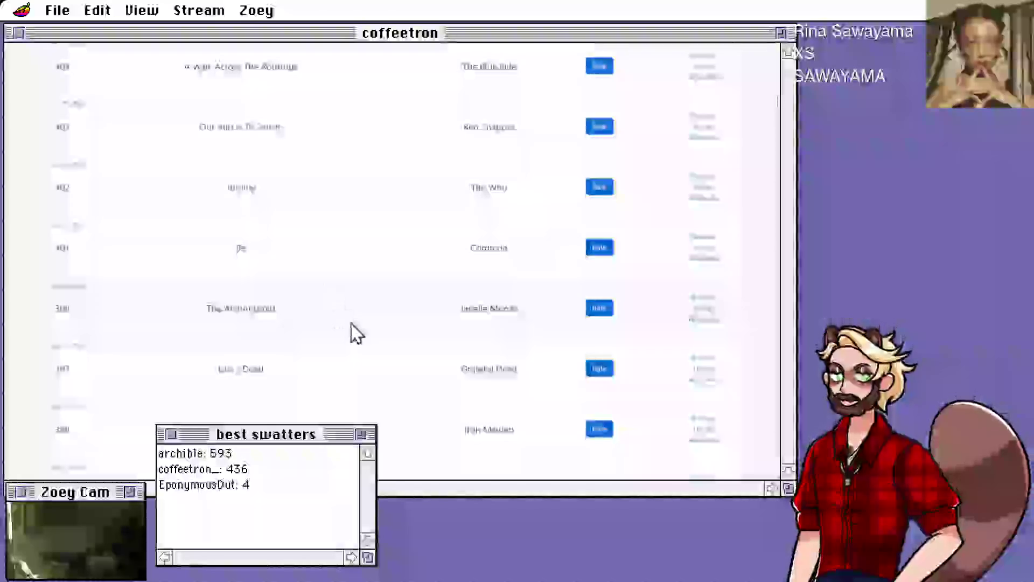
Step: Open the rating form for album 398, The ArchAndroid by Janelle Monáe
{"action": "left_click", "coordinate": [595, 311]}
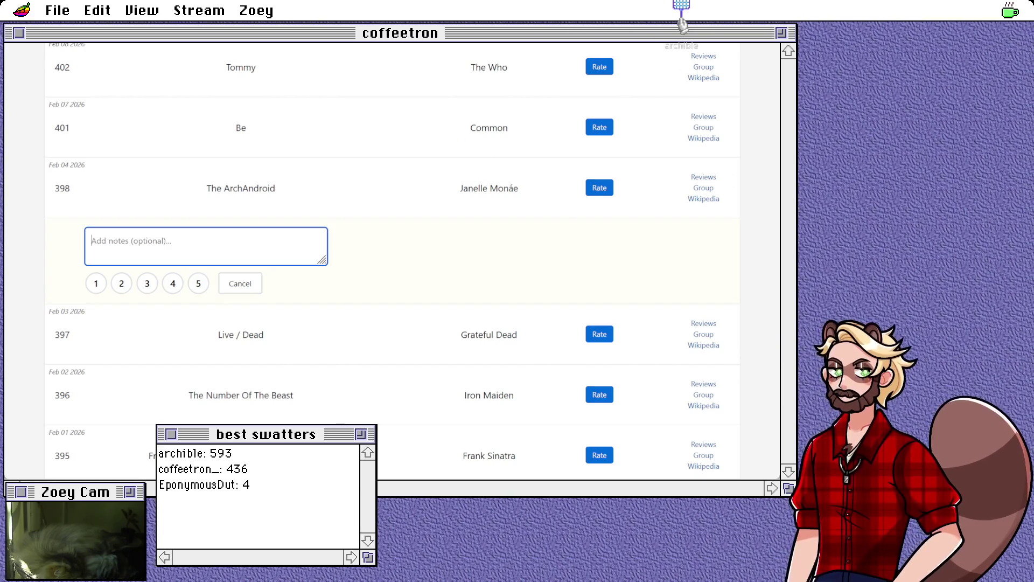
Step: Draft and erase a note for The ArchAndroid, then open its Wikipedia article
{"action": "type", "text": "as good of a concept album"}
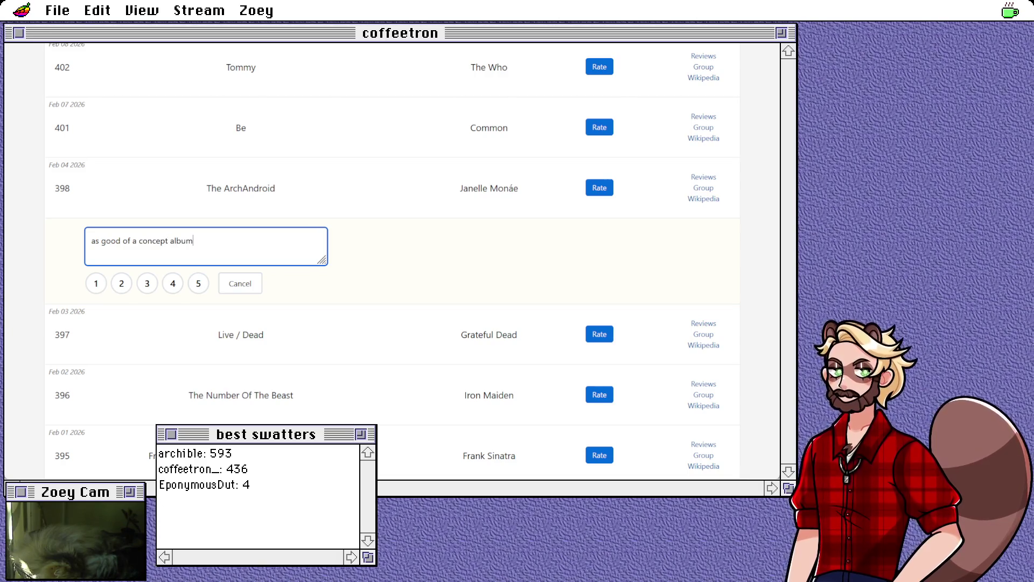
{"action": "type", "text": " as"}
{"action": "key", "text": "BackSpace"}
{"action": "key", "text": "BackSpace"}
{"action": "key", "text": "BackSpace"}
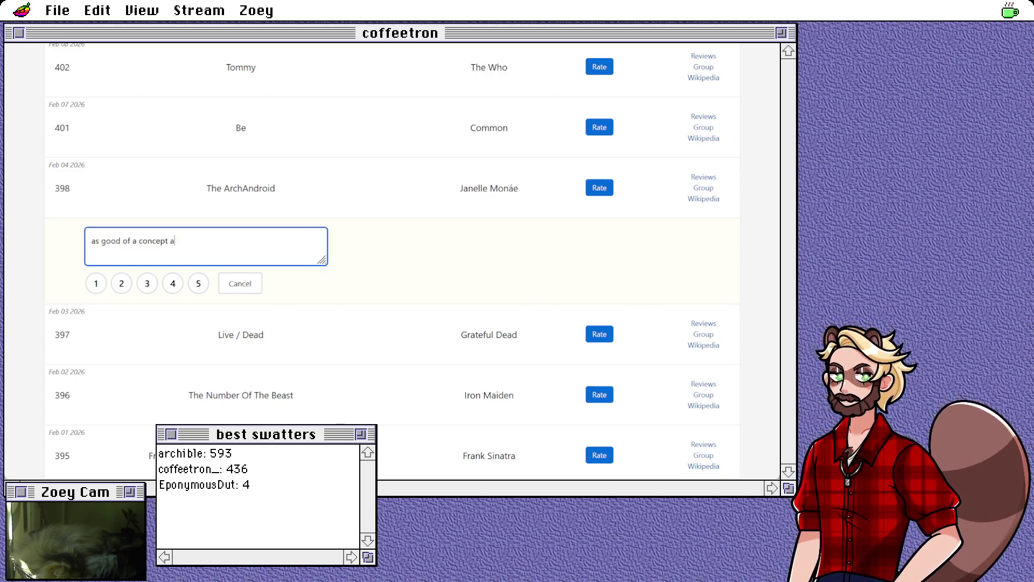
{"action": "key", "text": "BackSpace"}
{"action": "key", "text": "BackSpace"}
{"action": "key", "text": "BackSpace"}
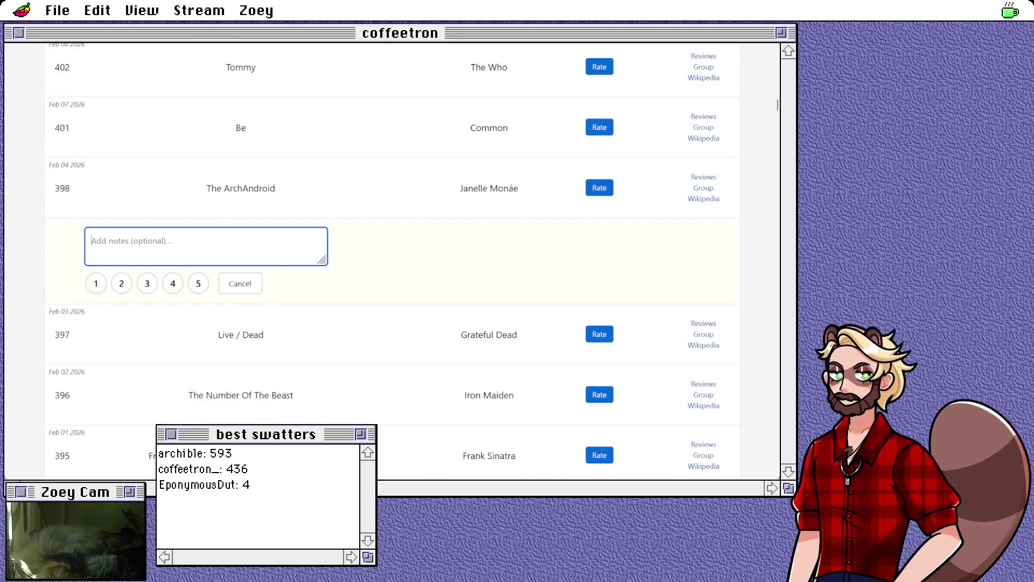
{"action": "left_click", "coordinate": [132, 43]}
{"action": "scroll", "coordinate": [236, 236], "scroll_direction": "down", "scroll_amount": 7}
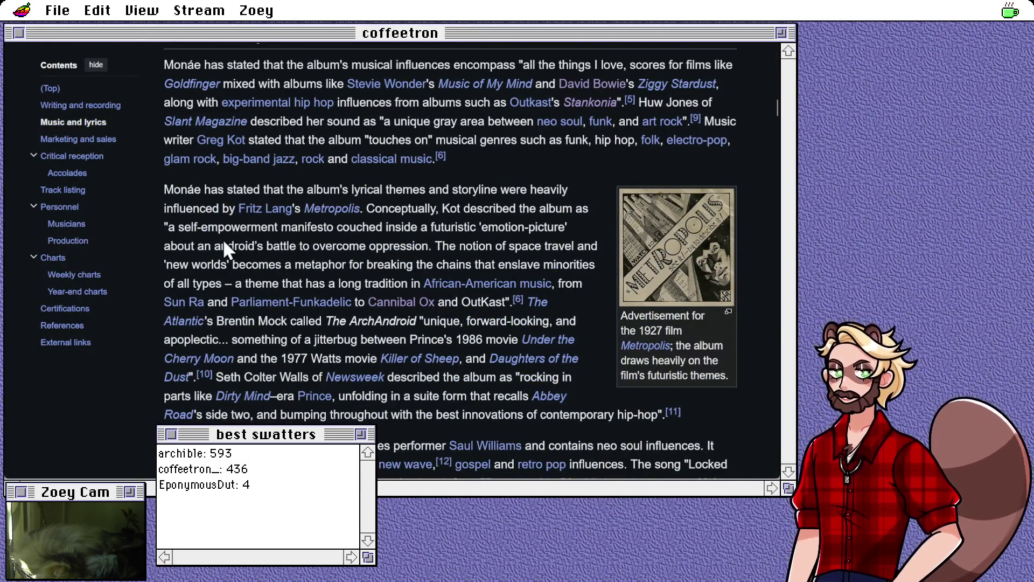
{"action": "scroll", "coordinate": [231, 291], "scroll_direction": "down", "scroll_amount": 4}
{"action": "scroll", "coordinate": [237, 315], "scroll_direction": "up", "scroll_amount": 2}
{"action": "scroll", "coordinate": [238, 315], "scroll_direction": "up", "scroll_amount": 1}
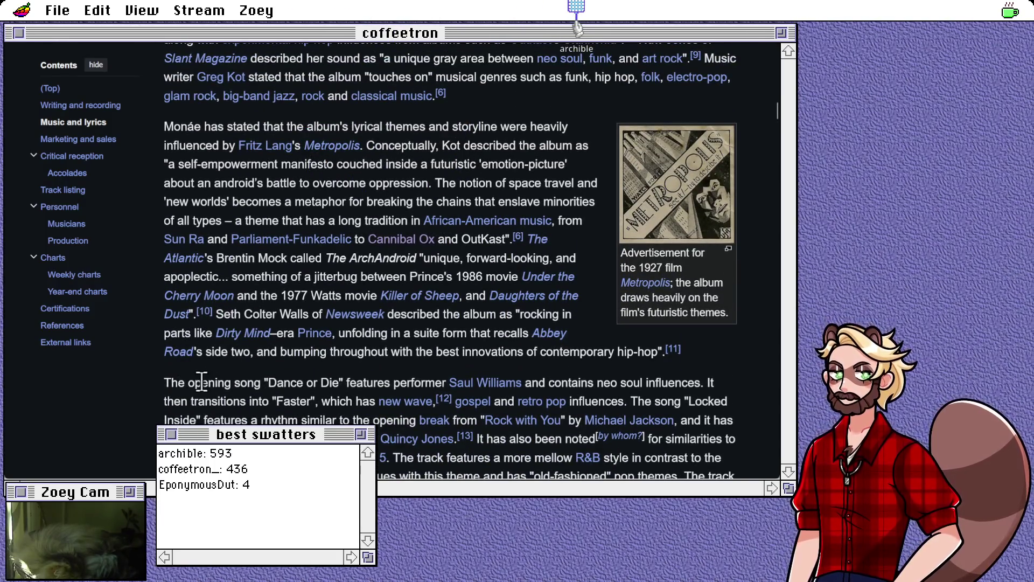
{"action": "left_click", "coordinate": [80, 190]}
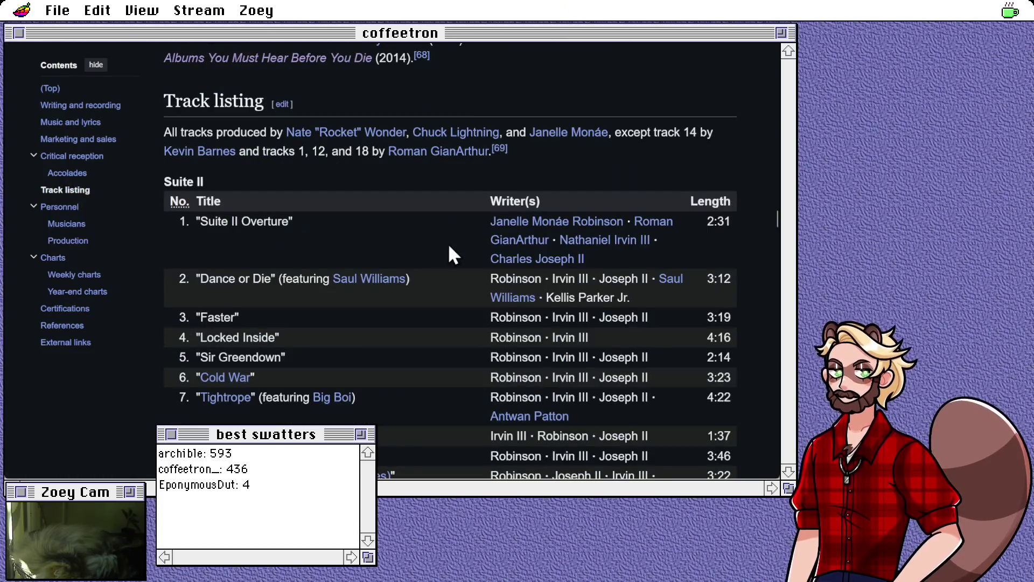
{"action": "scroll", "coordinate": [448, 246], "scroll_direction": "down", "scroll_amount": 3}
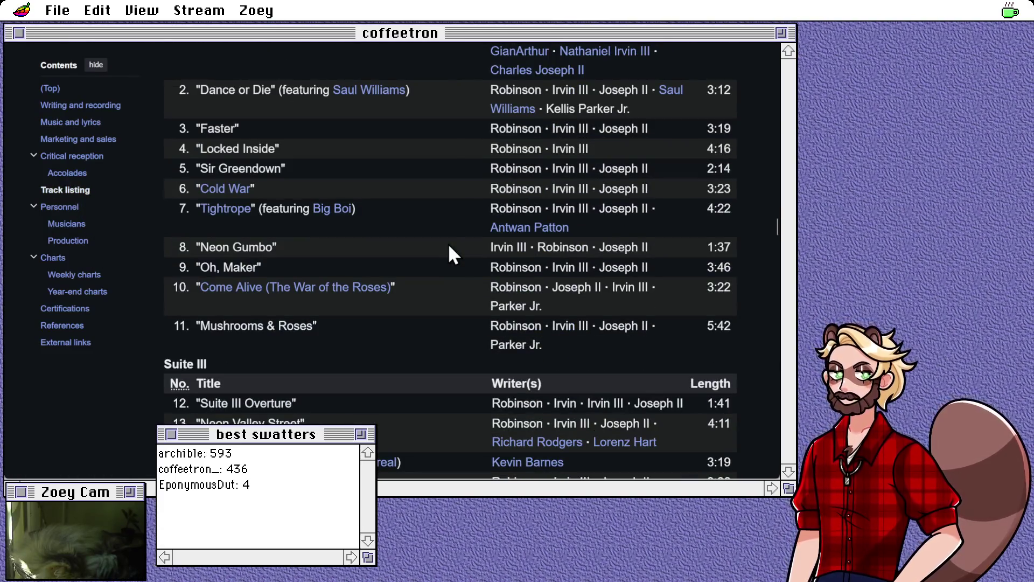
{"action": "scroll", "coordinate": [452, 254], "scroll_direction": "down", "scroll_amount": 3}
{"action": "scroll", "coordinate": [448, 253], "scroll_direction": "up", "scroll_amount": 3}
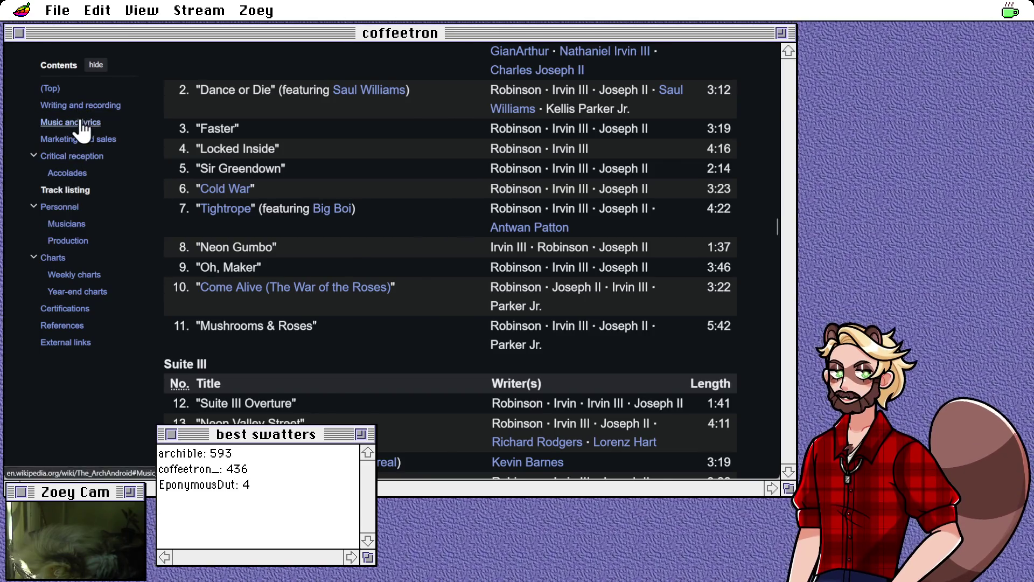
{"action": "left_click", "coordinate": [81, 122]}
{"action": "triple_click", "coordinate": [516, 277]}
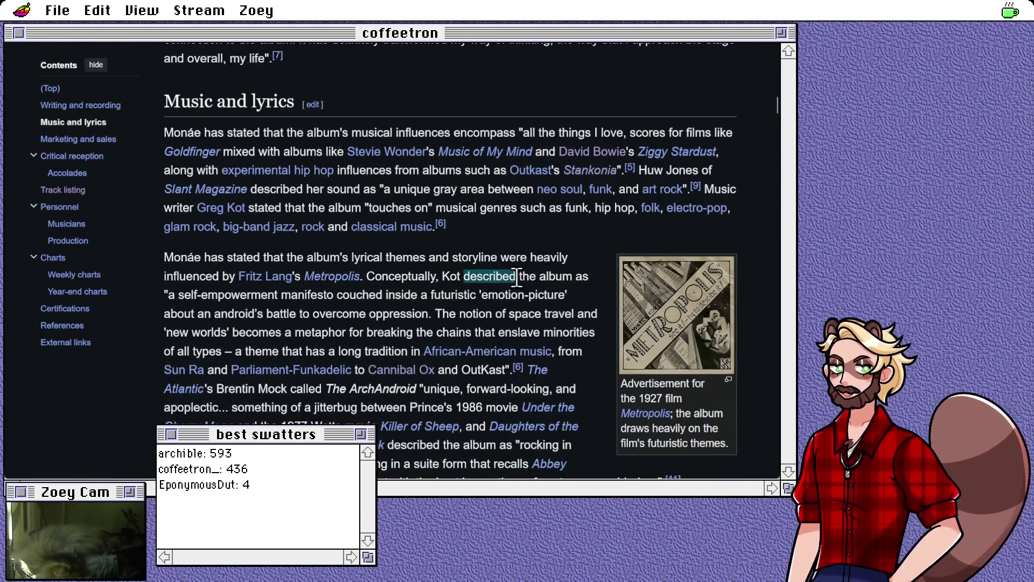
{"action": "left_click", "coordinate": [500, 286]}
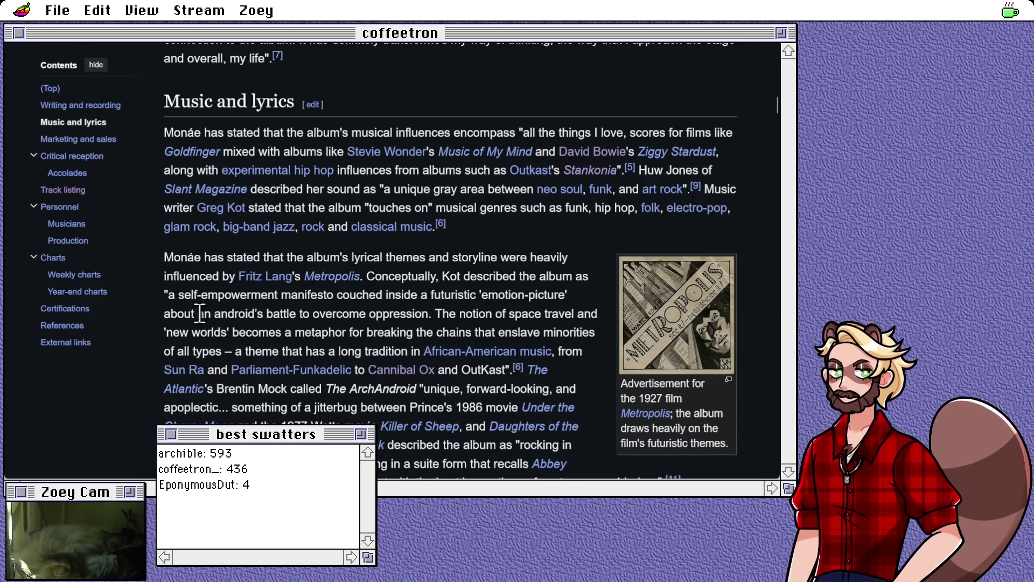
{"action": "scroll", "coordinate": [204, 314], "scroll_direction": "up", "scroll_amount": 5}
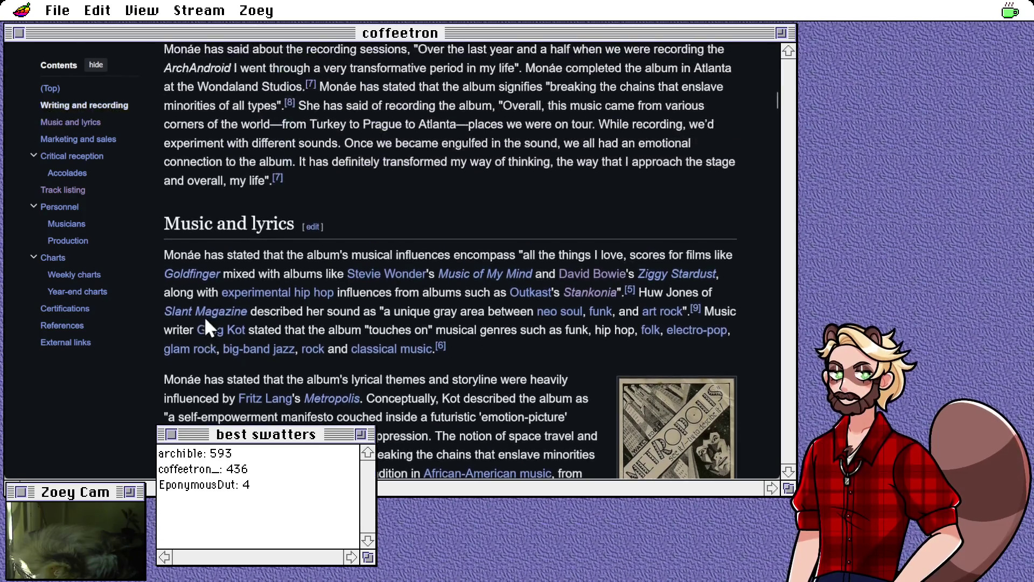
{"action": "scroll", "coordinate": [221, 298], "scroll_direction": "up", "scroll_amount": 1}
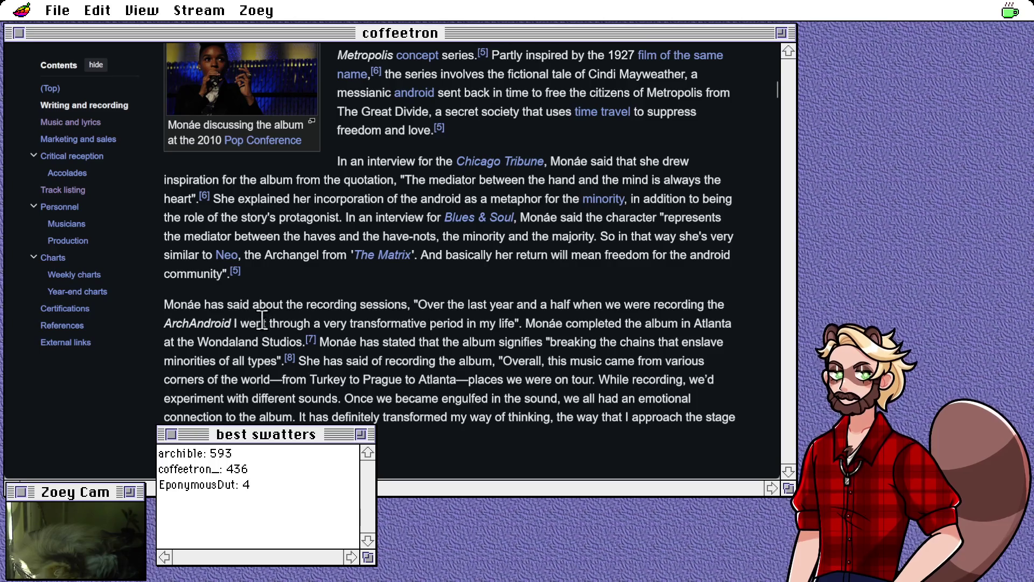
{"action": "scroll", "coordinate": [358, 323], "scroll_direction": "up", "scroll_amount": 3}
{"action": "scroll", "coordinate": [357, 323], "scroll_direction": "up", "scroll_amount": 6}
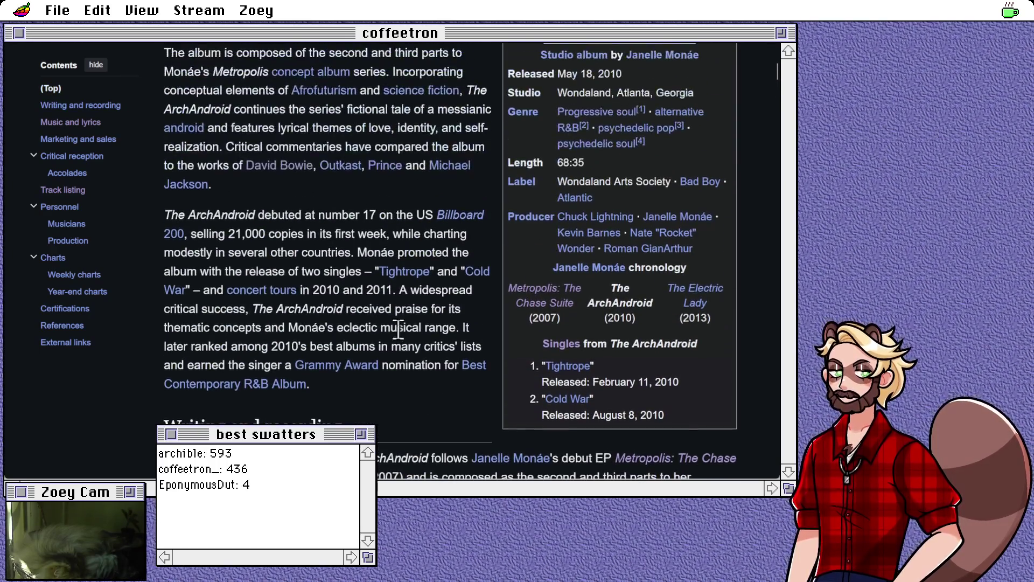
Step: Scroll The ArchAndroid article from Writing and recording down to the 'Dance or Die' discussion
{"action": "scroll", "coordinate": [262, 318], "scroll_direction": "up", "scroll_amount": 2}
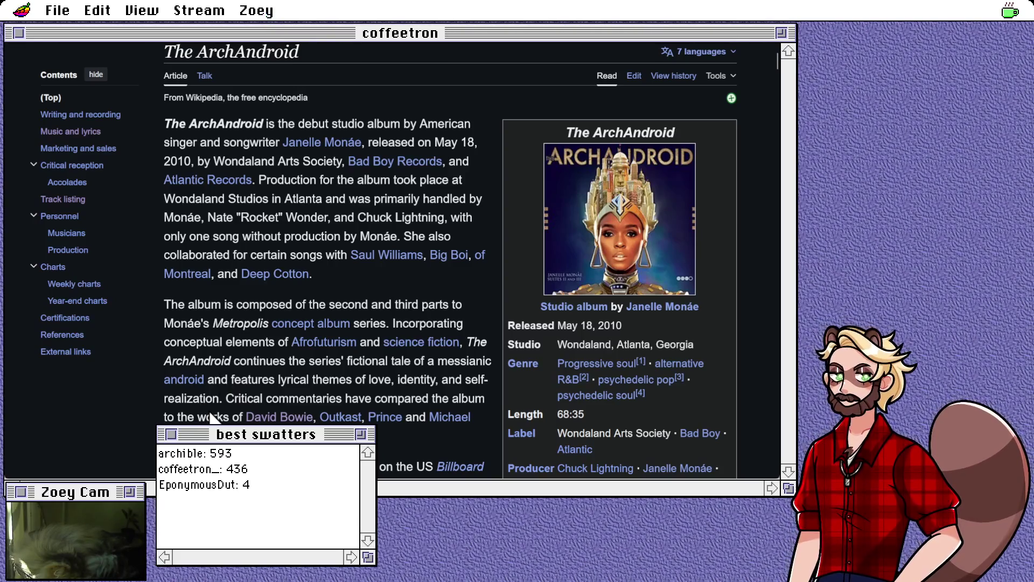
{"action": "scroll", "coordinate": [221, 412], "scroll_direction": "down", "scroll_amount": 3}
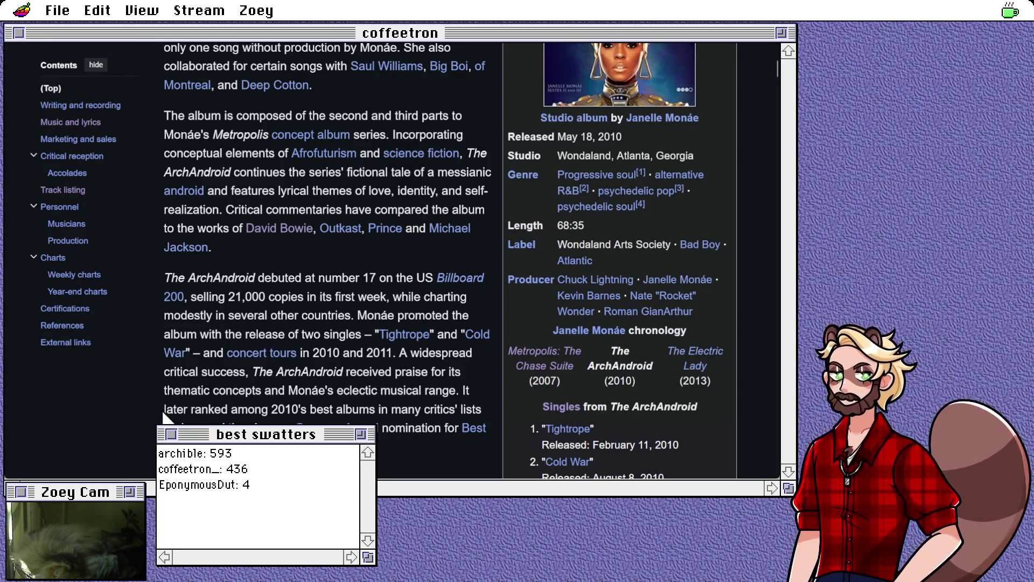
{"action": "scroll", "coordinate": [334, 408], "scroll_direction": "down", "scroll_amount": 5}
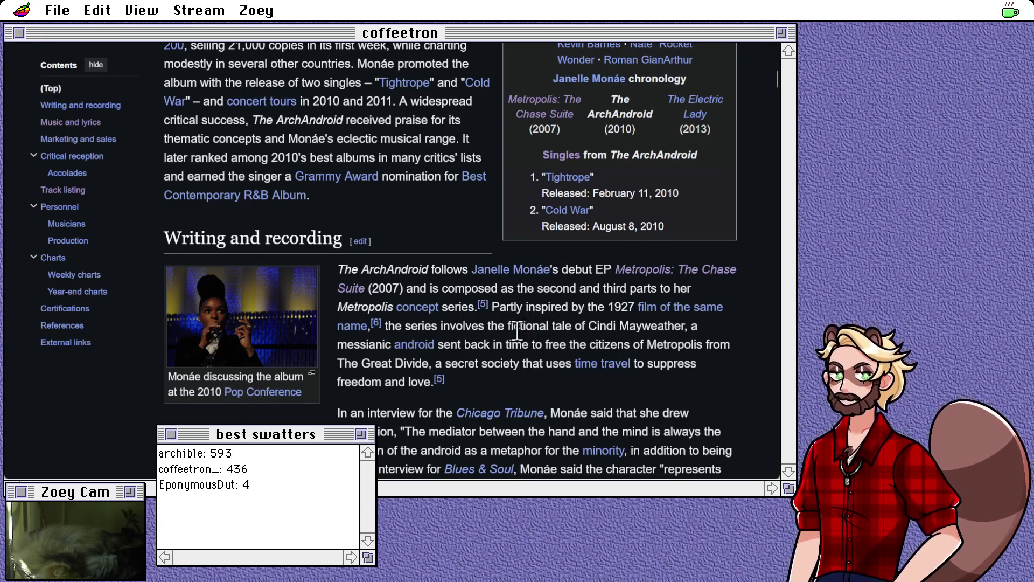
{"action": "scroll", "coordinate": [586, 330], "scroll_direction": "down", "scroll_amount": 2}
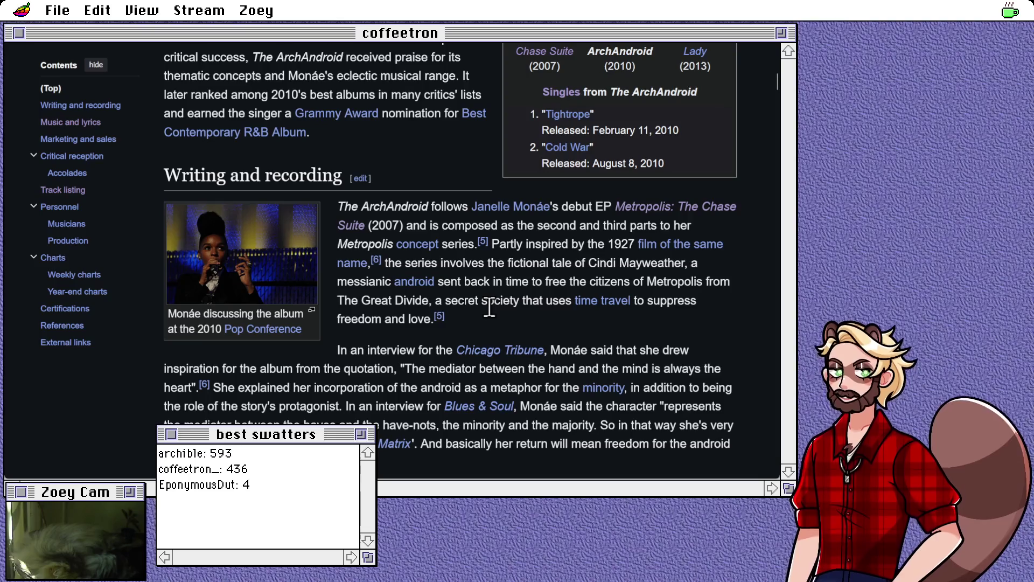
{"action": "scroll", "coordinate": [647, 347], "scroll_direction": "down", "scroll_amount": 2}
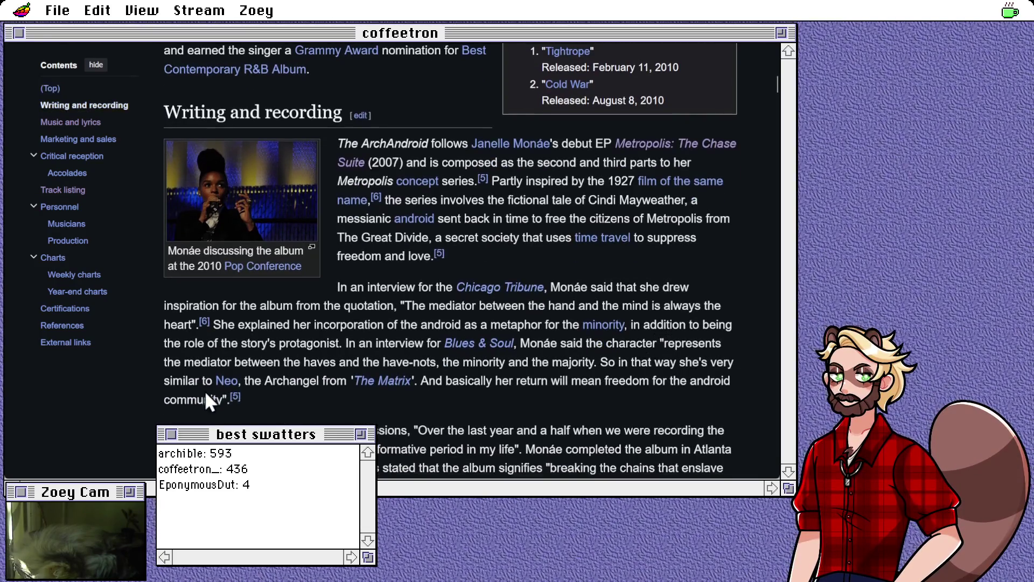
{"action": "scroll", "coordinate": [134, 374], "scroll_direction": "down", "scroll_amount": 2}
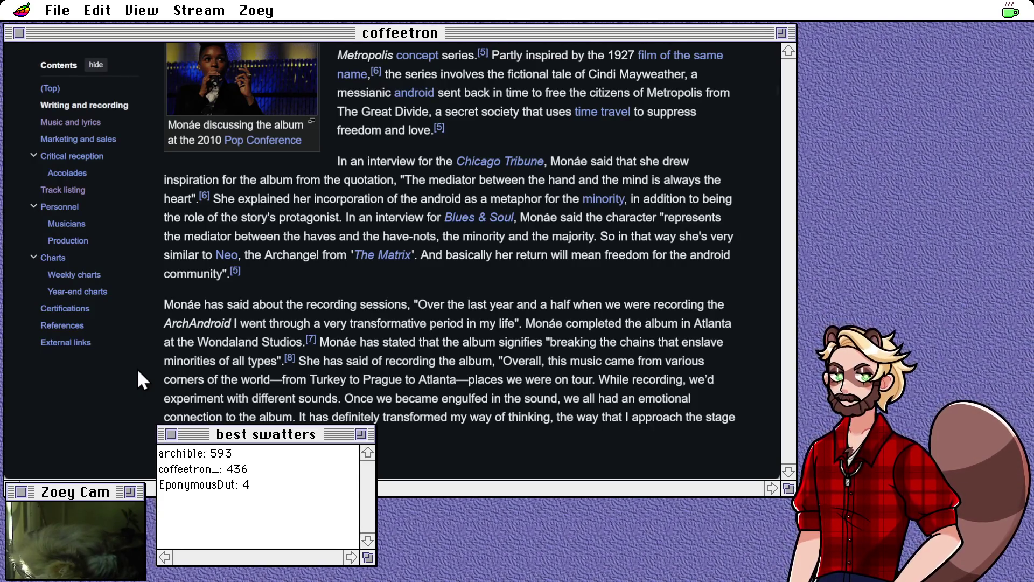
{"action": "scroll", "coordinate": [138, 371], "scroll_direction": "down", "scroll_amount": 3}
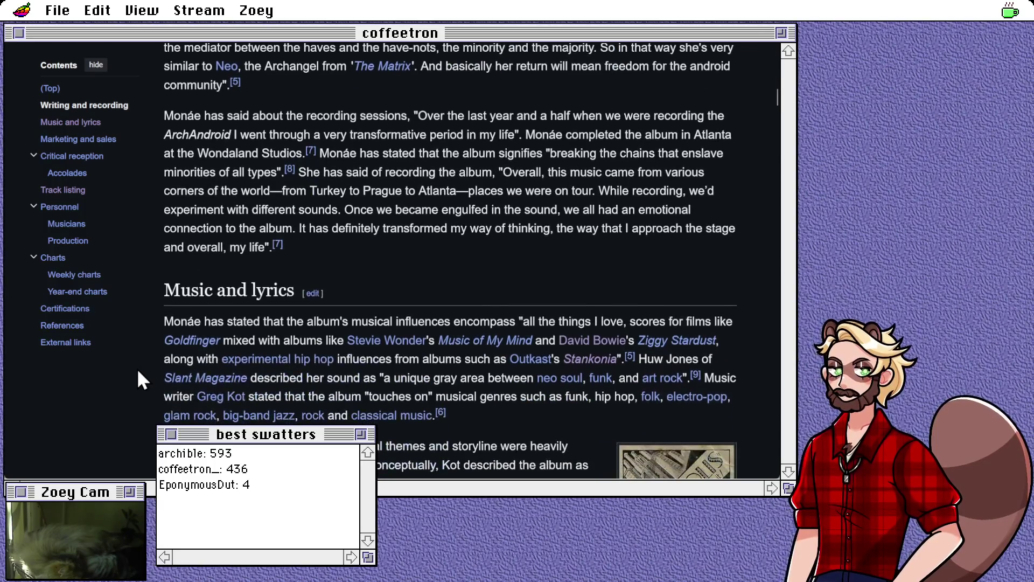
{"action": "scroll", "coordinate": [138, 380], "scroll_direction": "down", "scroll_amount": 3}
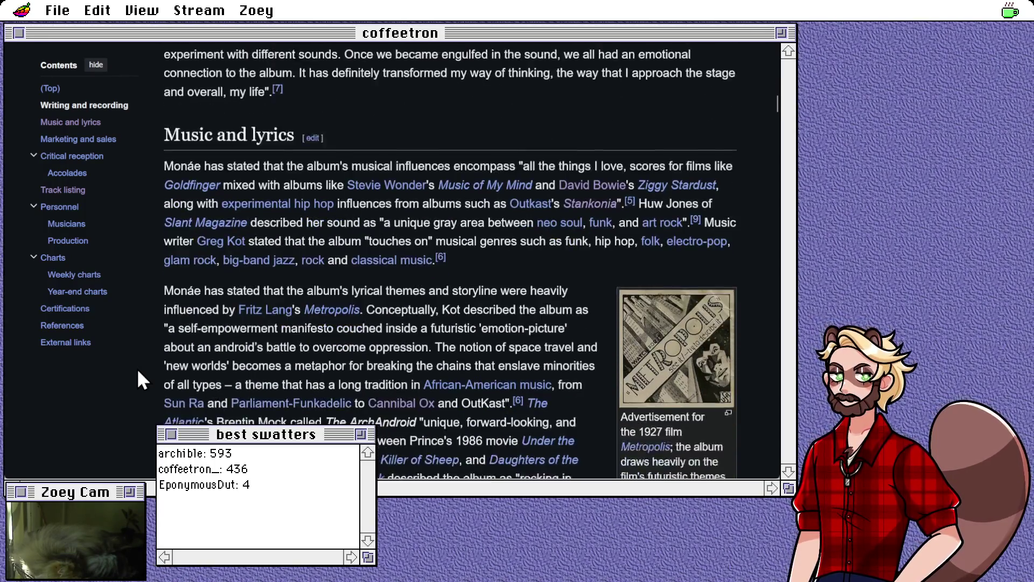
{"action": "scroll", "coordinate": [139, 380], "scroll_direction": "down", "scroll_amount": 2}
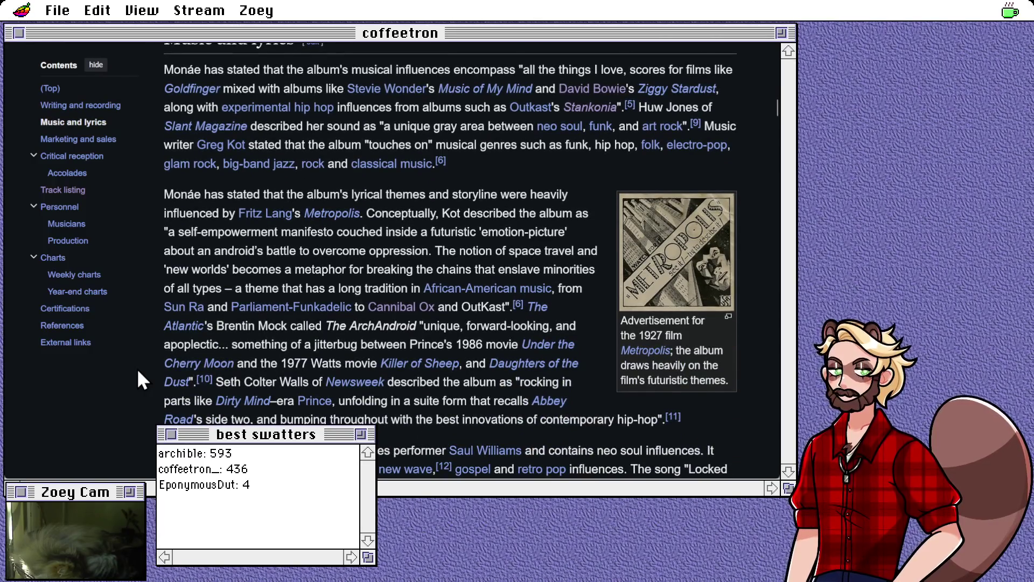
{"action": "scroll", "coordinate": [138, 372], "scroll_direction": "down", "scroll_amount": 1}
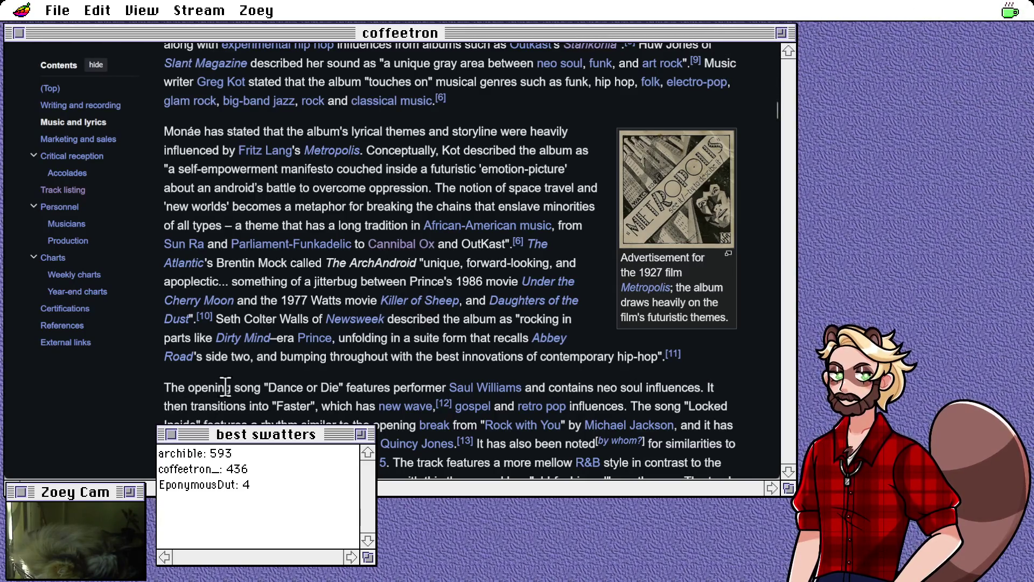
{"action": "scroll", "coordinate": [216, 382], "scroll_direction": "down", "scroll_amount": 3}
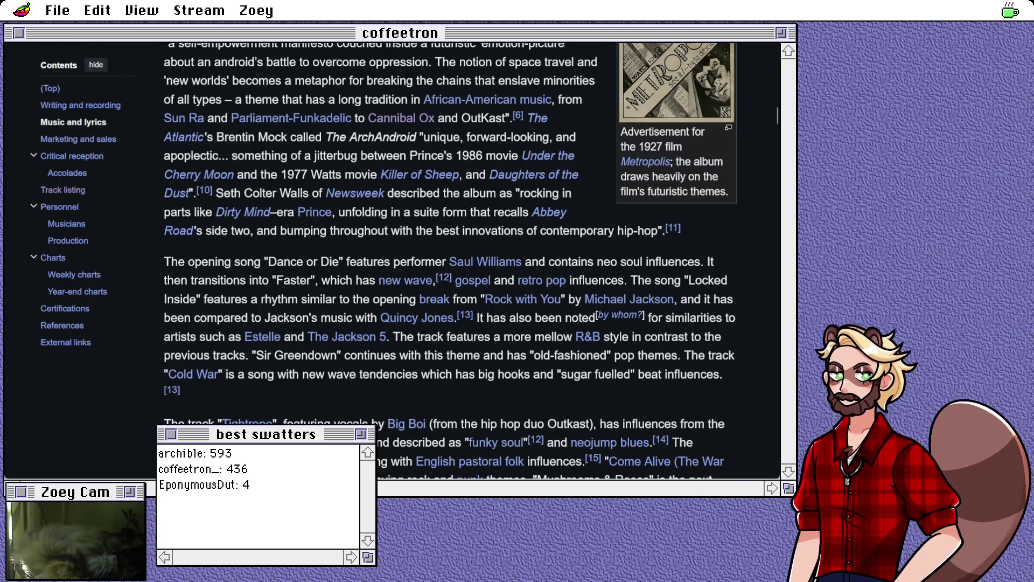
Step: Read The ArchAndroid's group page (rating 5, global 3.45, one 9/10 review), then go back
{"action": "key", "text": "ctrl+Tab"}
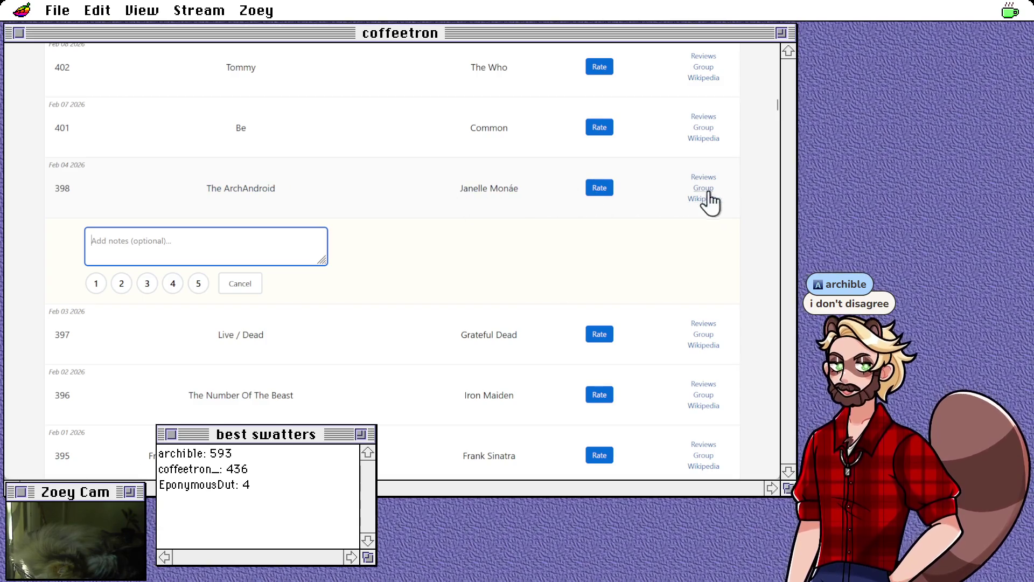
{"action": "left_click", "coordinate": [709, 189]}
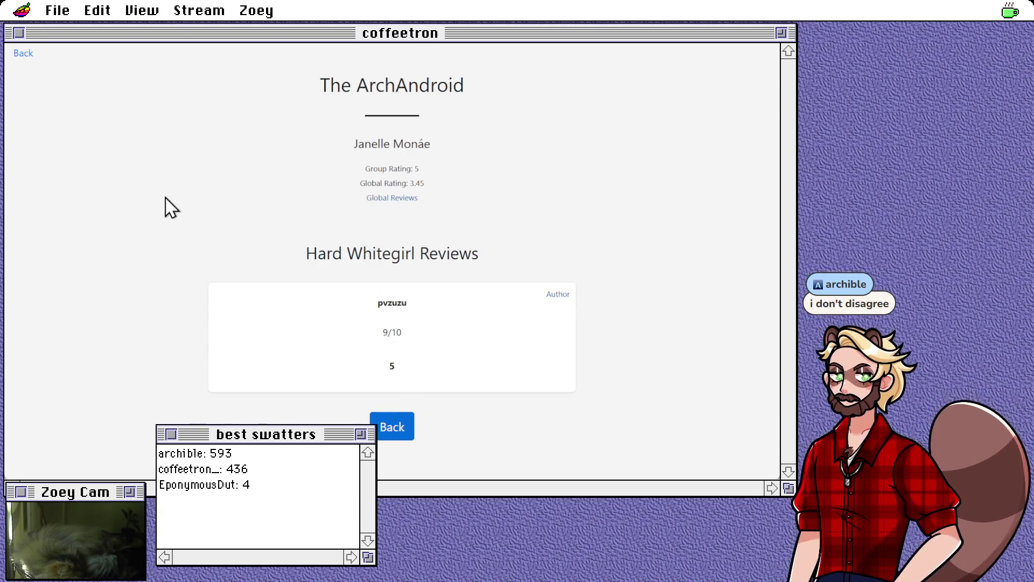
{"action": "mouse_move", "coordinate": [370, 326]}
{"action": "left_mouse_down"}
{"action": "mouse_move", "coordinate": [426, 344]}
{"action": "mouse_move", "coordinate": [439, 338]}
{"action": "left_mouse_up"}
{"action": "left_click", "coordinate": [416, 341]}
{"action": "left_click", "coordinate": [316, 327]}
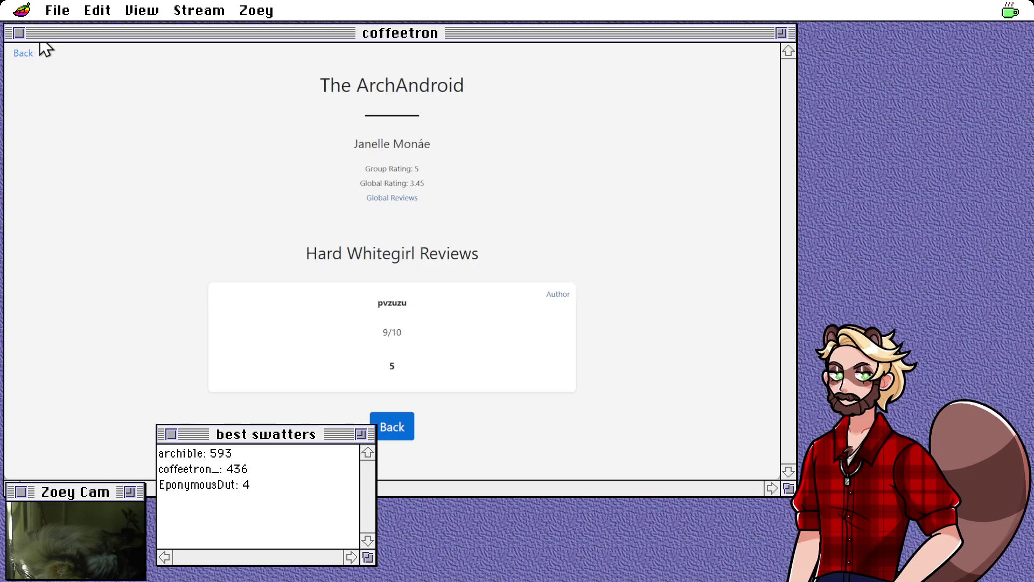
{"action": "left_click", "coordinate": [27, 52]}
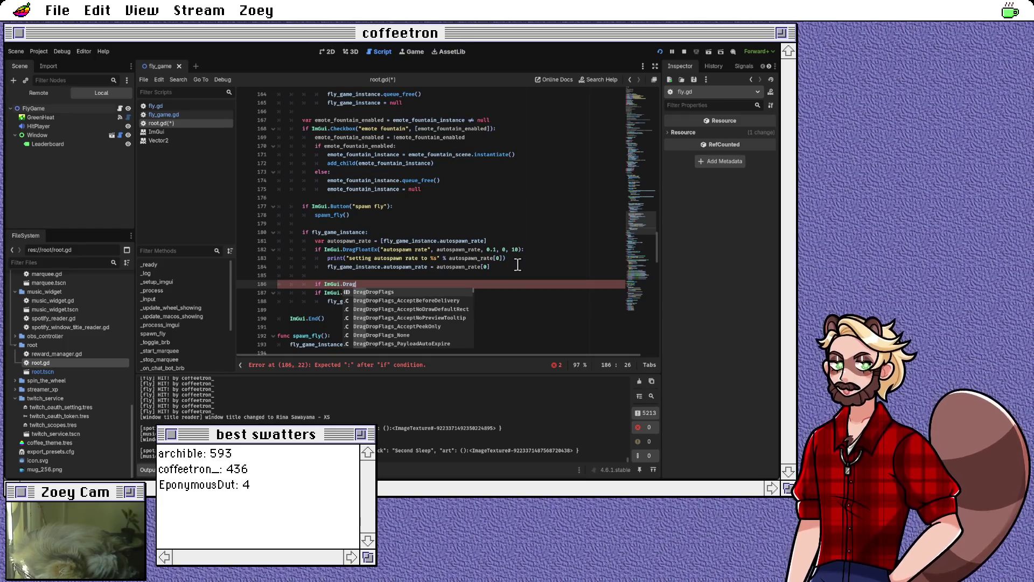
Step: Type the ImGui.DragFloatEx("max velocity", ) call in root.gd
{"action": "type", "text": "Fl"}
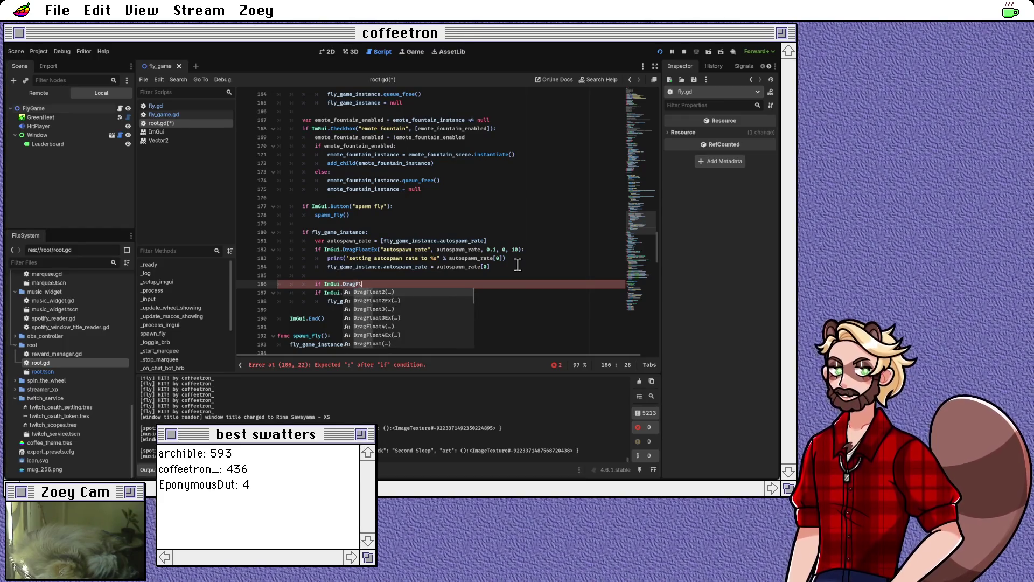
{"action": "type", "text": "o"}
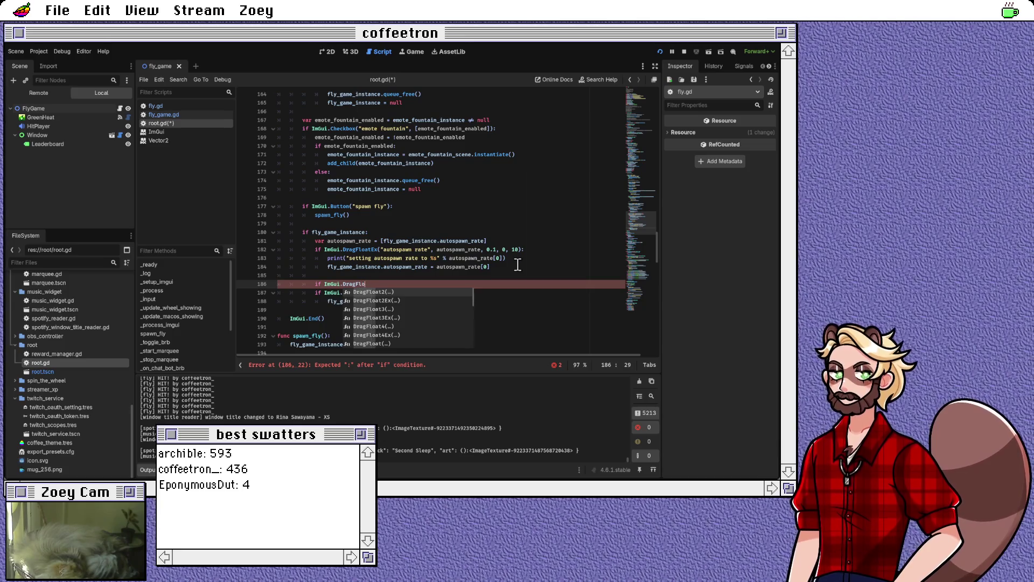
{"action": "type", "text": "at("}
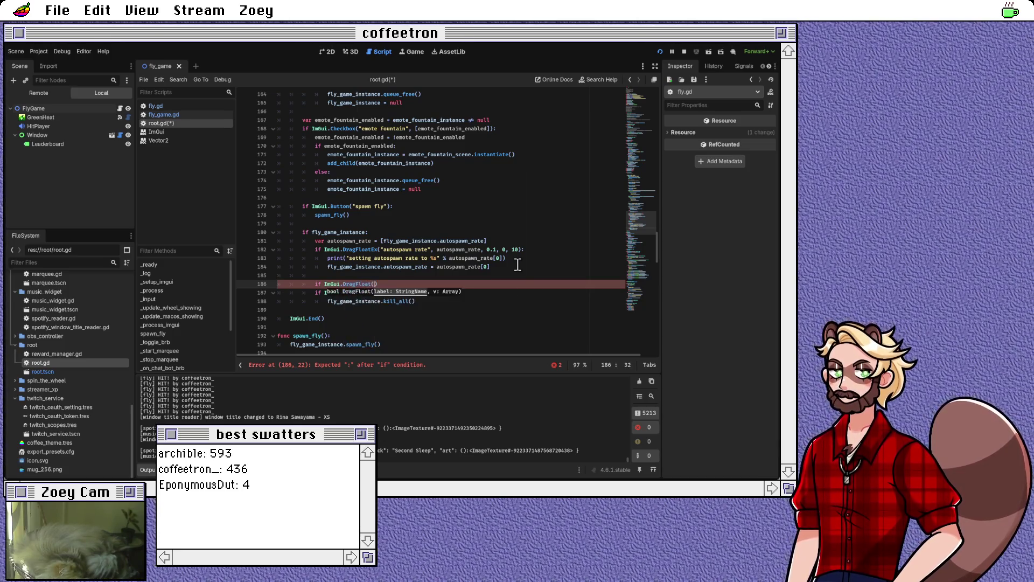
{"action": "key", "text": "BackSpace"}
{"action": "type", "text": "Ex(\""}
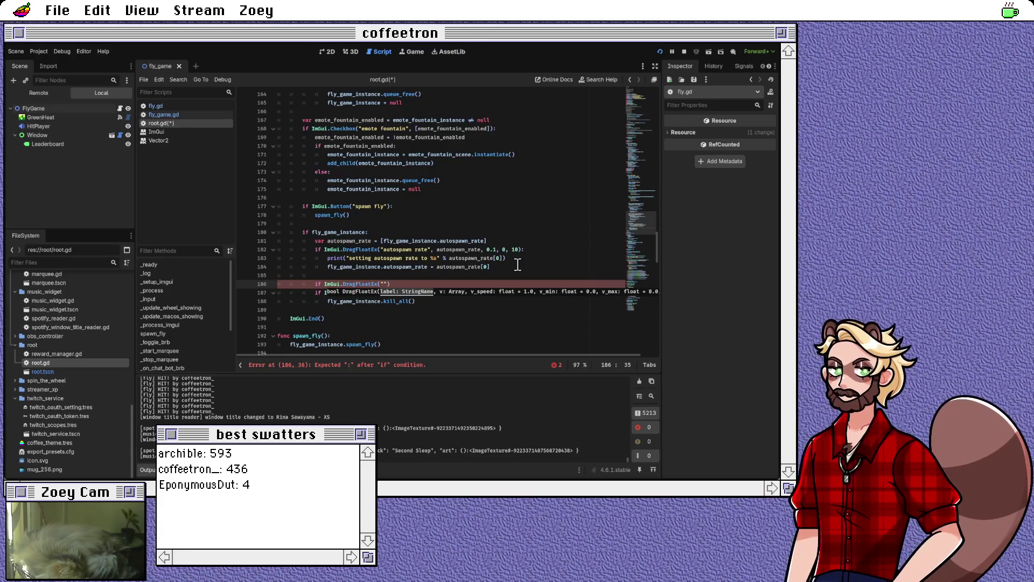
{"action": "type", "text": "max velocity\","}
Step: Add var max_velocity = [fly_game_instance.velocity_max] above the slider, then view fly_game.gd
{"action": "key", "text": "Up"}
{"action": "key", "text": "Return"}
{"action": "type", "text": "var ma"}
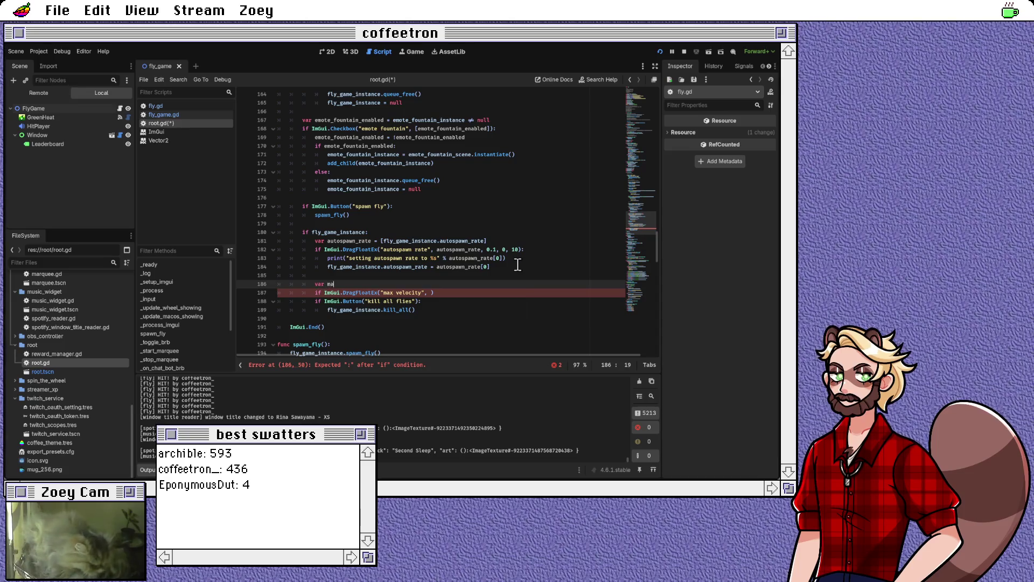
{"action": "type", "text": "x_velocity = [fly_game"}
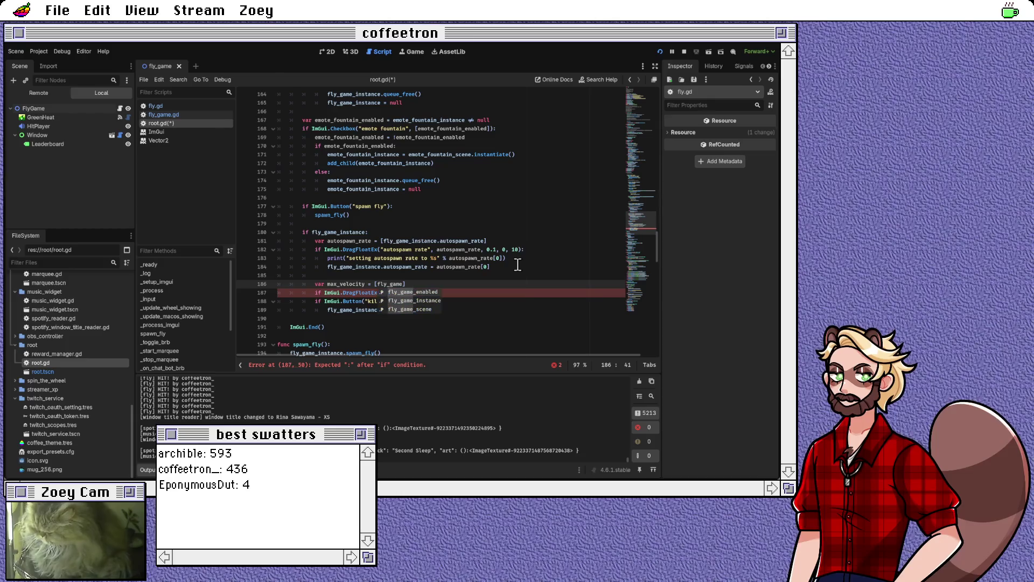
{"action": "key", "text": "Down"}
{"action": "key", "text": "Return"}
{"action": "type", "text": ".velo"}
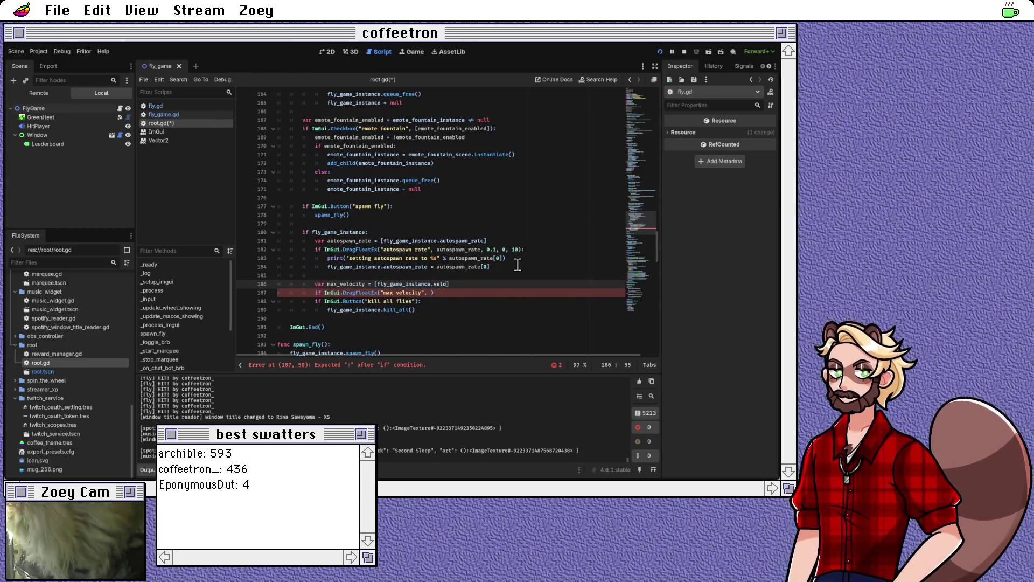
{"action": "type", "text": "city_max"}
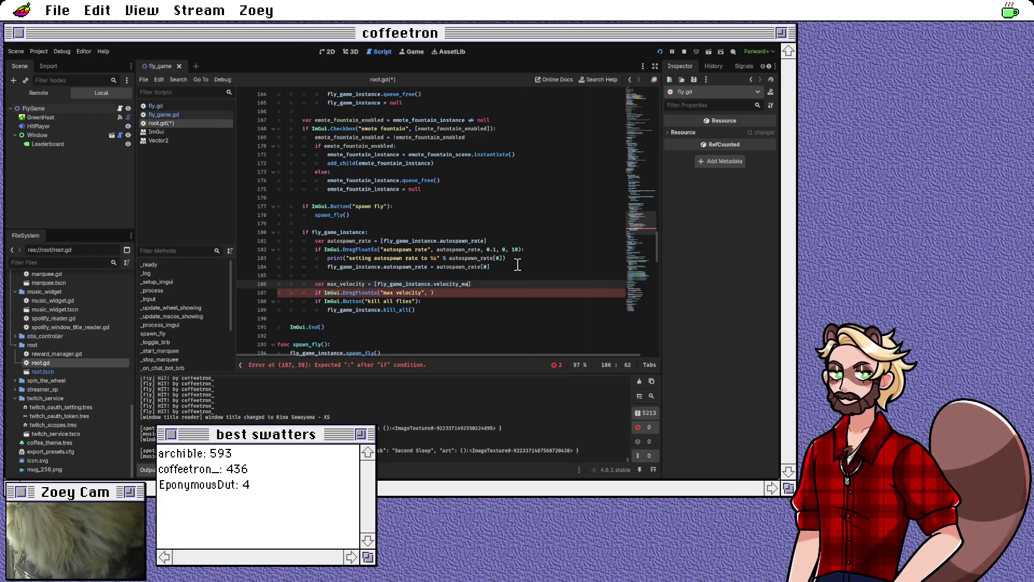
{"action": "left_click", "coordinate": [186, 114]}
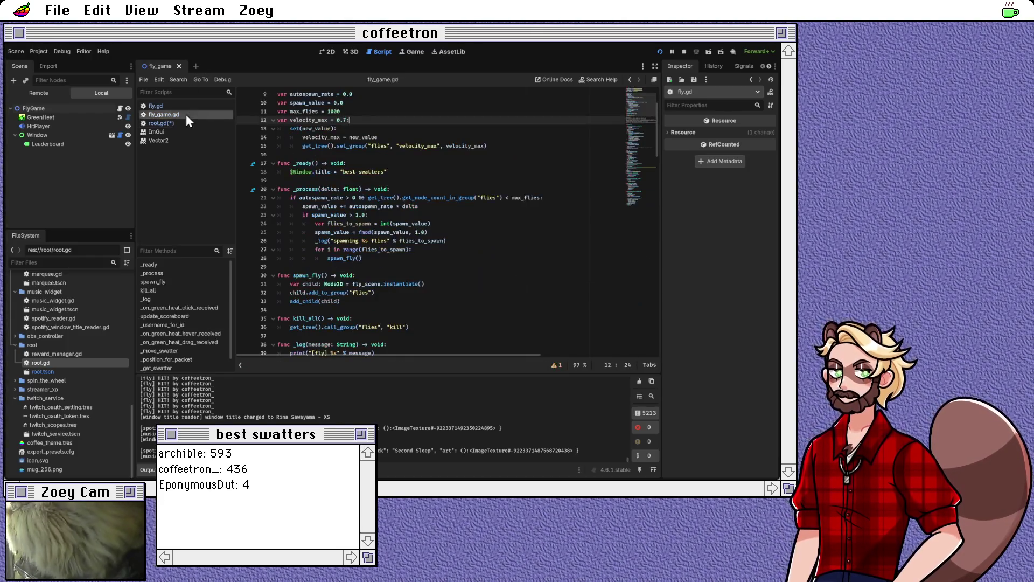
Step: Return to root.gd and retype 'velo' on line 186 to recall member suggestions
{"action": "scroll", "coordinate": [395, 143], "scroll_direction": "up", "scroll_amount": 3}
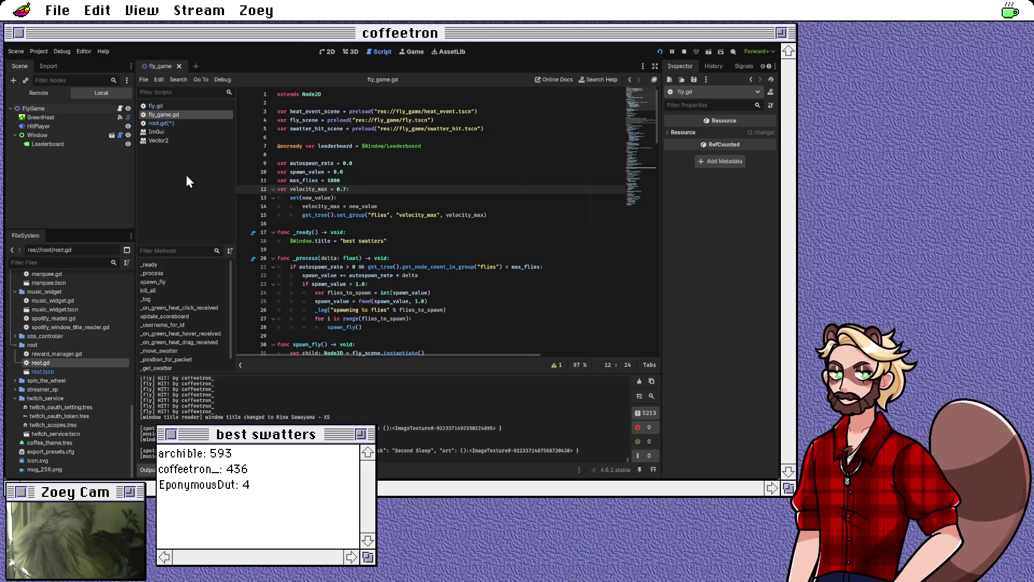
{"action": "left_click", "coordinate": [164, 122]}
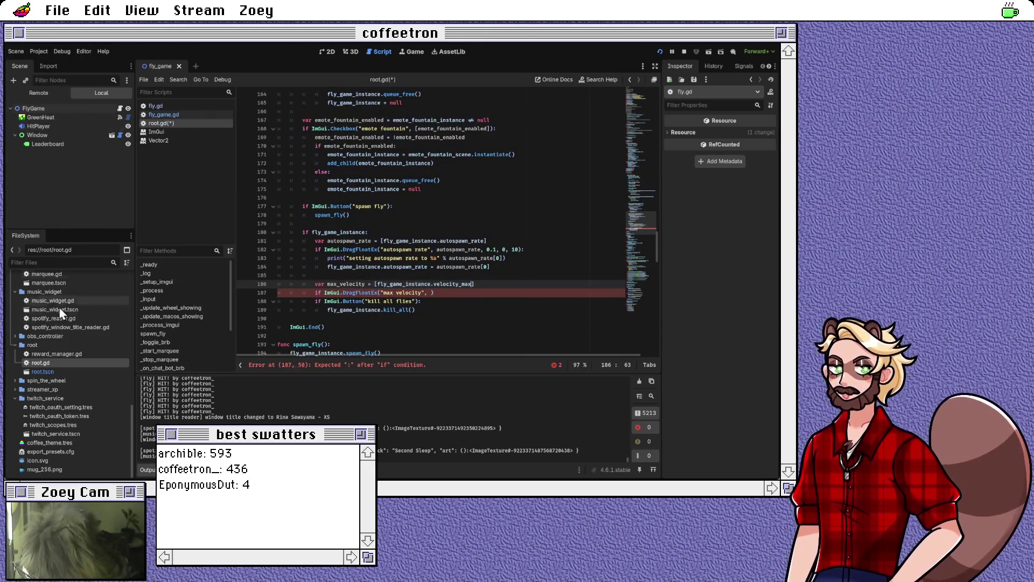
{"action": "double_click", "coordinate": [53, 373]}
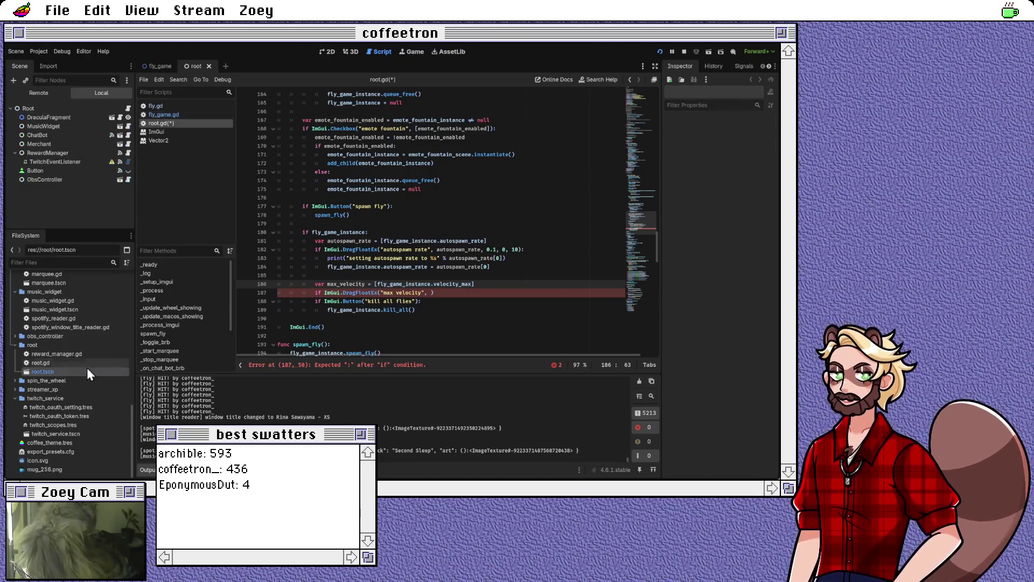
{"action": "left_click", "coordinate": [489, 286]}
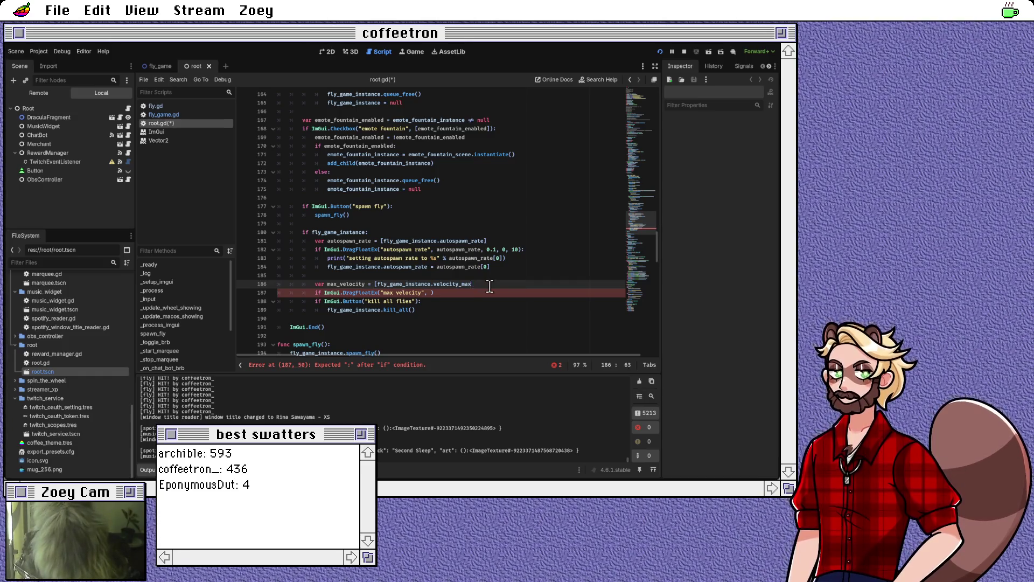
{"action": "key", "text": "BackSpace"}
{"action": "key", "text": "BackSpace"}
{"action": "key", "text": "BackSpace"}
{"action": "type", "text": "lo"}
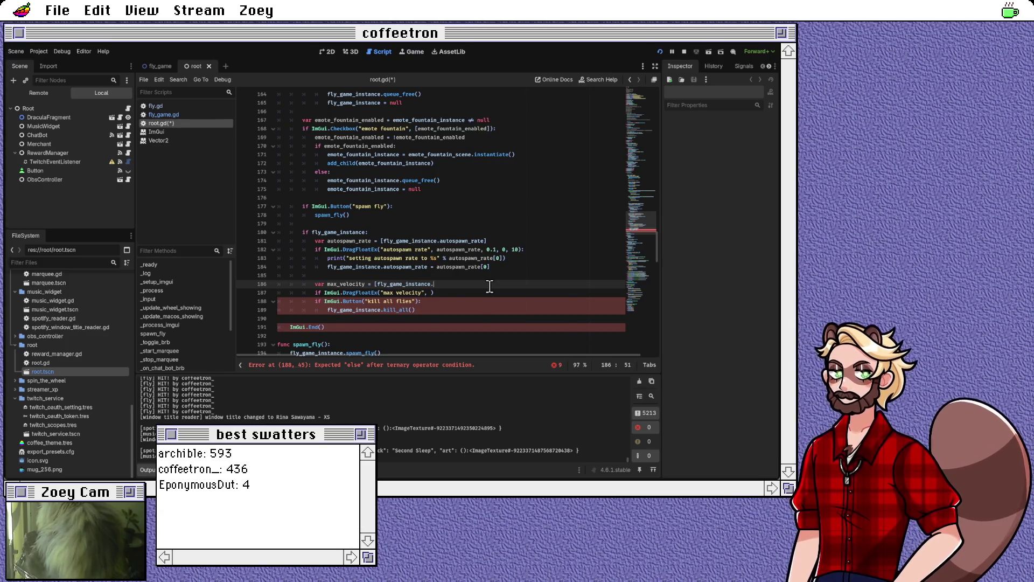
{"action": "key", "text": "BackSpace"}
{"action": "key", "text": "BackSpace"}
{"action": "key", "text": "BackSpace"}
{"action": "type", "text": "velo"}
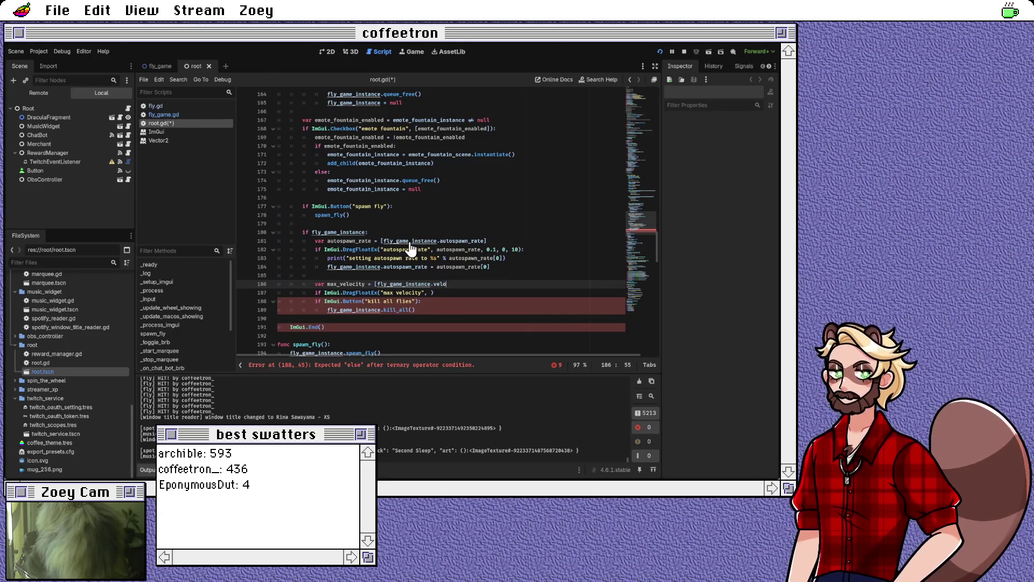
Step: Jump to the fly_game_instance declaration on line 22, then open fly_game.gd
{"action": "left_click", "coordinate": [410, 242], "text": "ctrl"}
{"action": "left_click", "coordinate": [306, 224]}
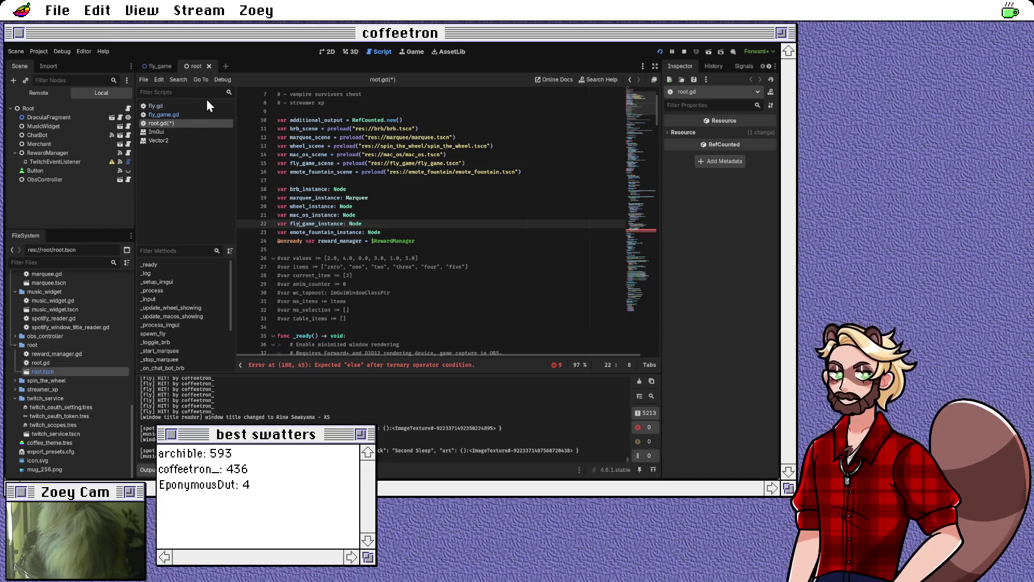
{"action": "left_click", "coordinate": [196, 115]}
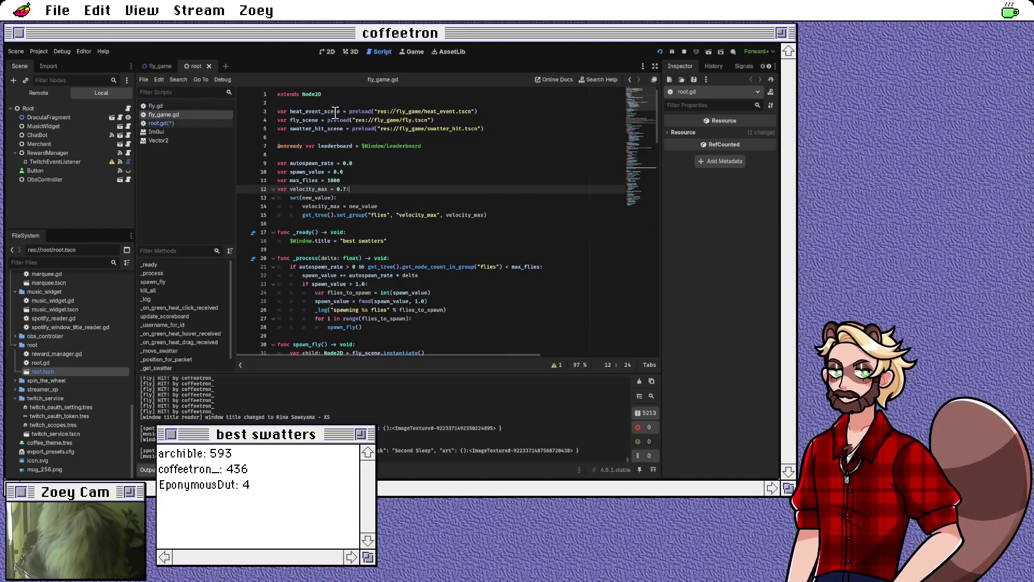
Step: Add 'class_name FlyGame' at the top of fly_game.gd and save
{"action": "left_click", "coordinate": [342, 102]}
{"action": "key", "text": "Return"}
{"action": "type", "text": "class"}
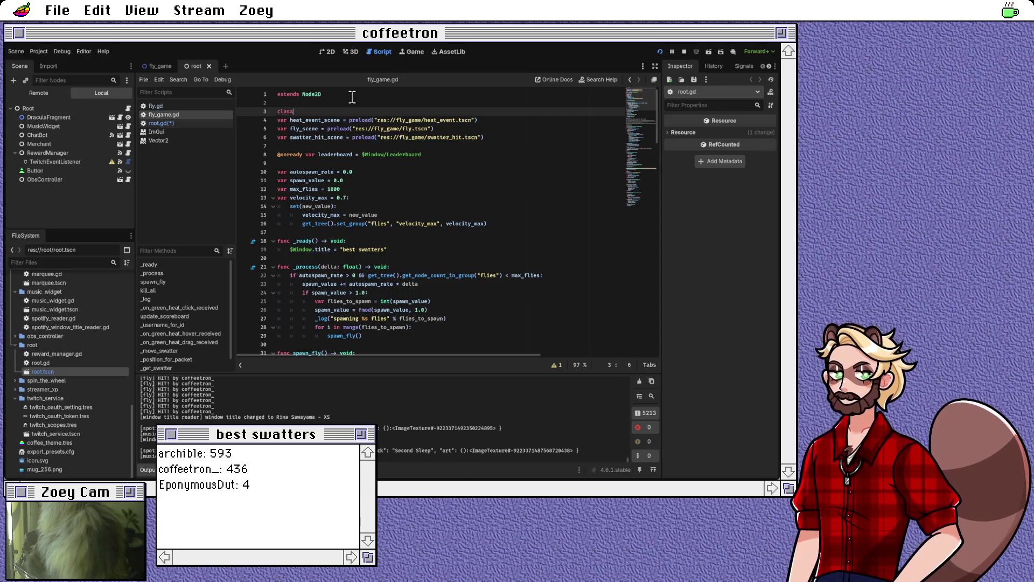
{"action": "type", "text": "_name F"}
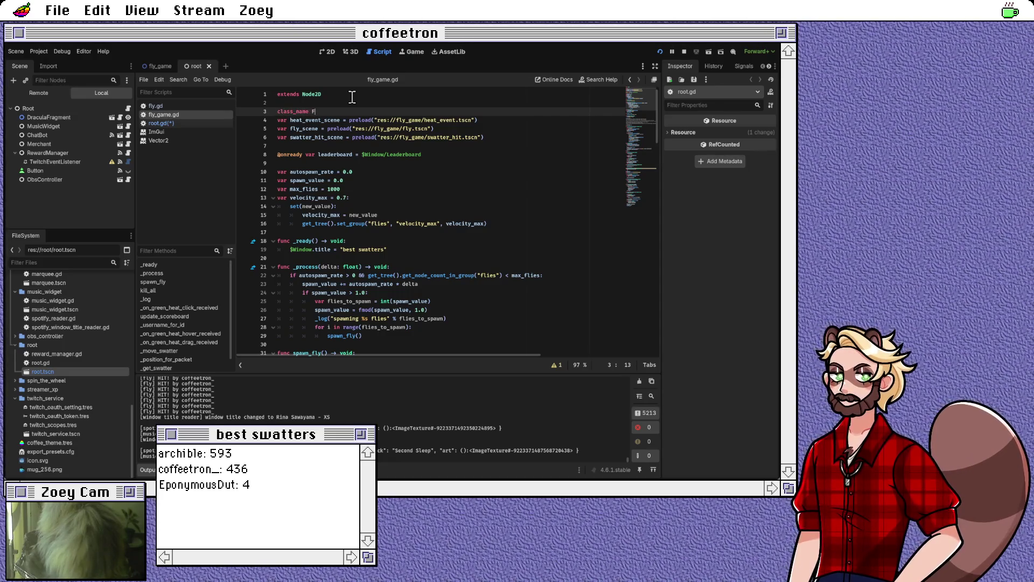
{"action": "type", "text": "lyGame"}
{"action": "key", "text": "Down"}
{"action": "key", "text": "Home"}
{"action": "key", "text": "Return"}
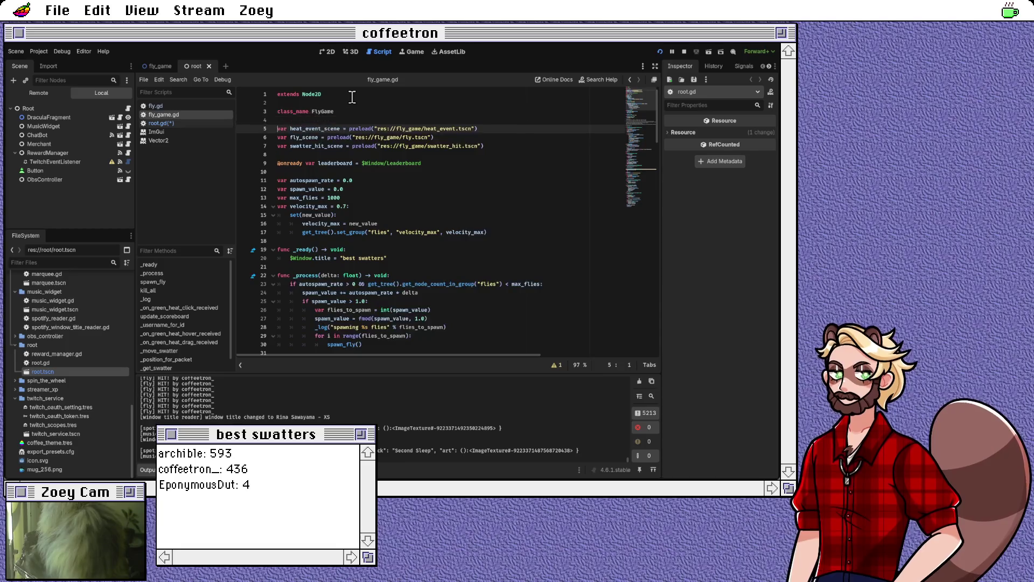
{"action": "key", "text": "ctrl+s"}
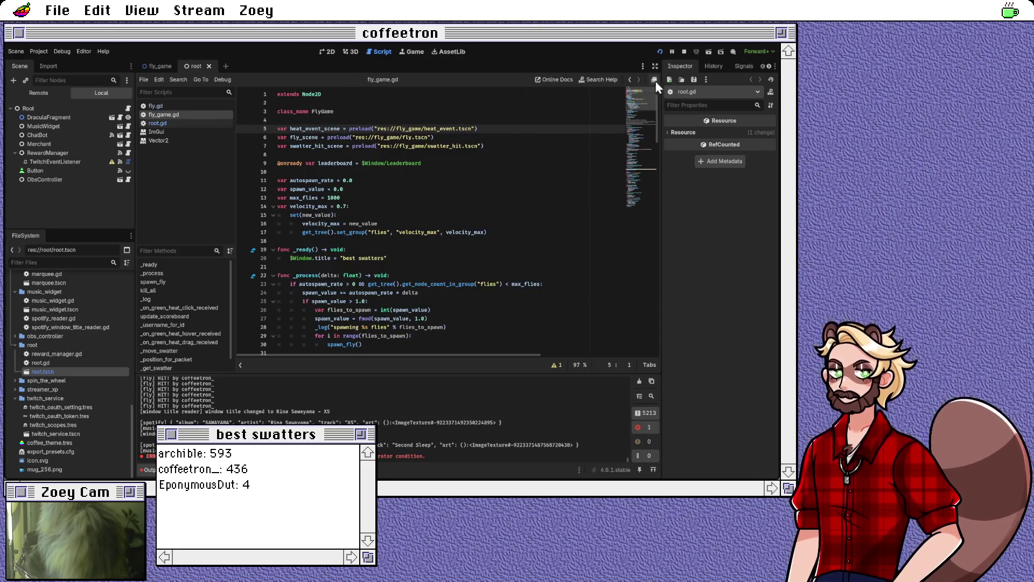
{"action": "left_click", "coordinate": [629, 80]}
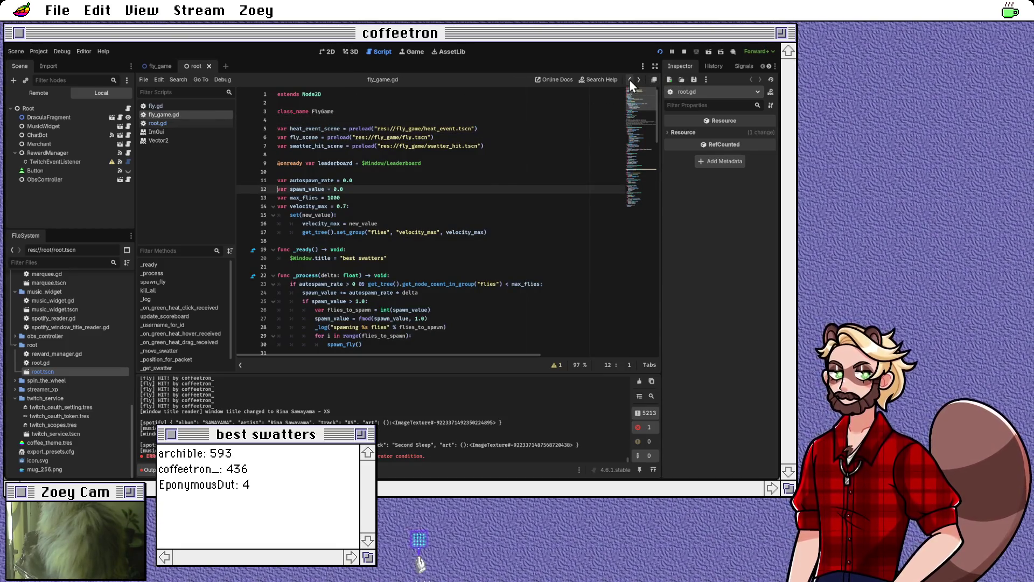
Step: In root.gd, change fly_game_instance's type on line 22 from Node to FlyGame
{"action": "left_click", "coordinate": [171, 123]}
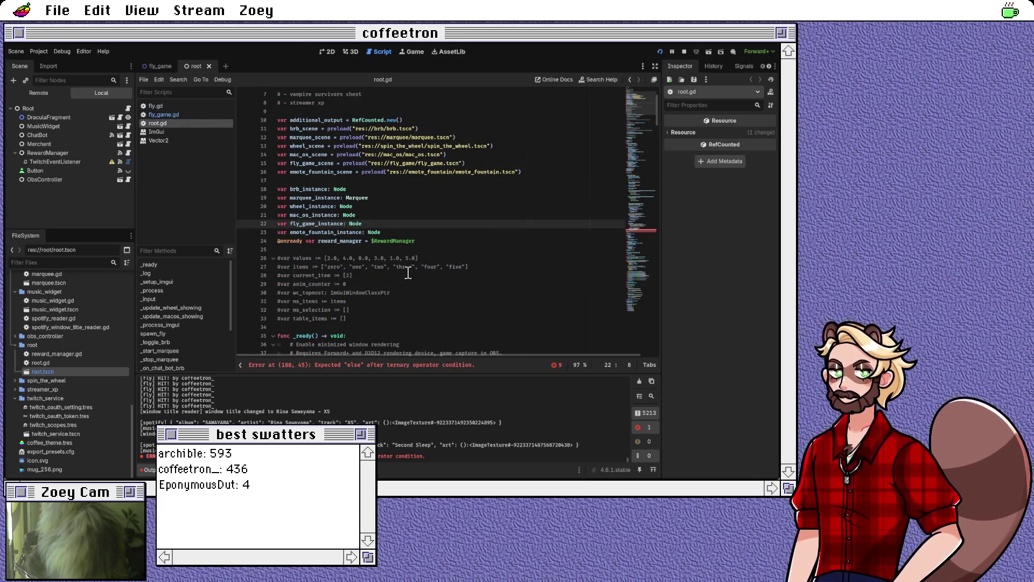
{"action": "double_click", "coordinate": [357, 224]}
{"action": "type", "text": "FlyGame"}
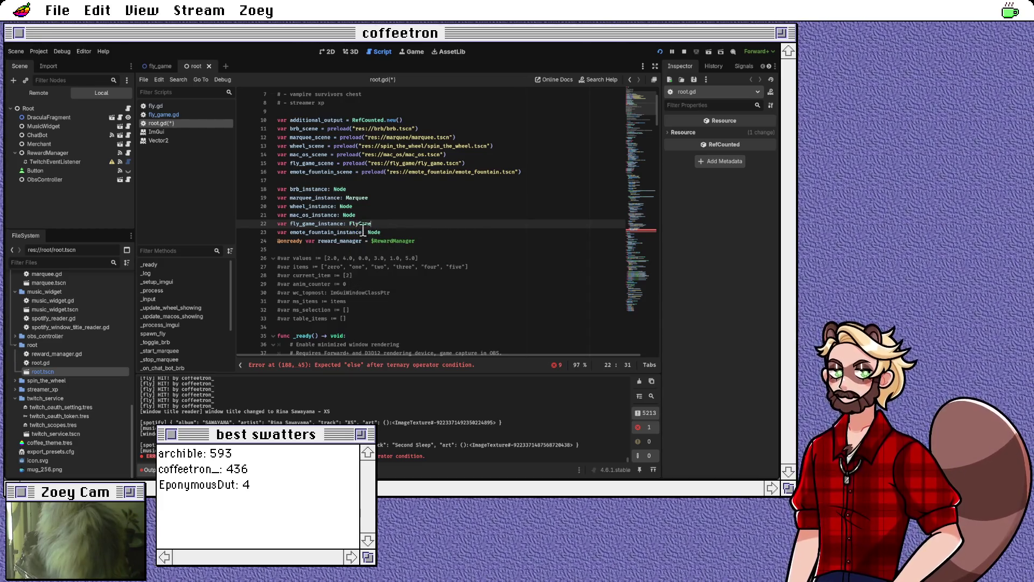
{"action": "mouse_move", "coordinate": [639, 152]}
{"action": "left_mouse_down"}
{"action": "mouse_move", "coordinate": [645, 139]}
{"action": "mouse_move", "coordinate": [654, 234]}
{"action": "left_mouse_up"}
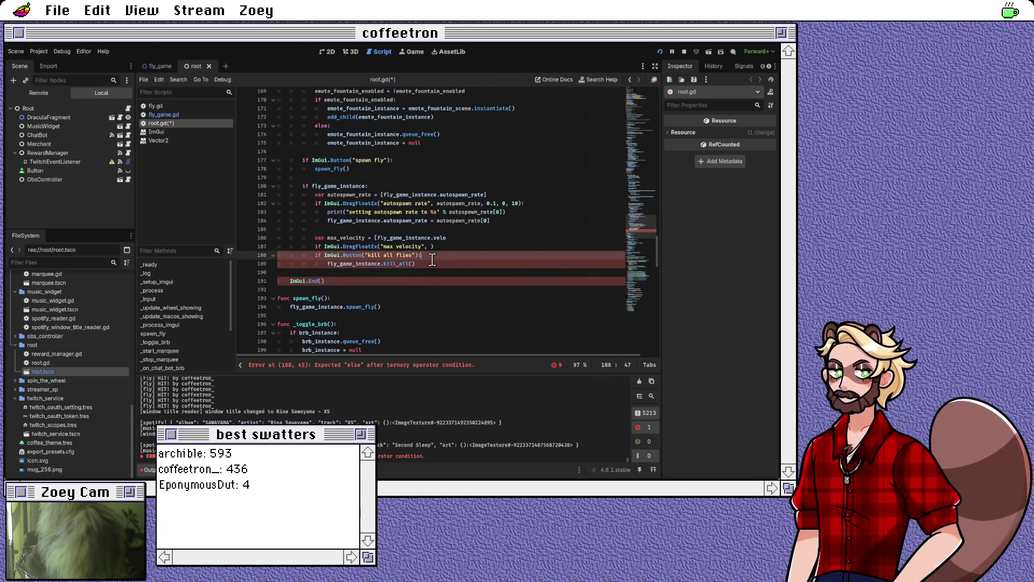
Step: Finish the velocity_max read and the DragFloatEx call with step 0.1, range 0 to 20
{"action": "left_click", "coordinate": [430, 265]}
{"action": "left_click", "coordinate": [453, 239]}
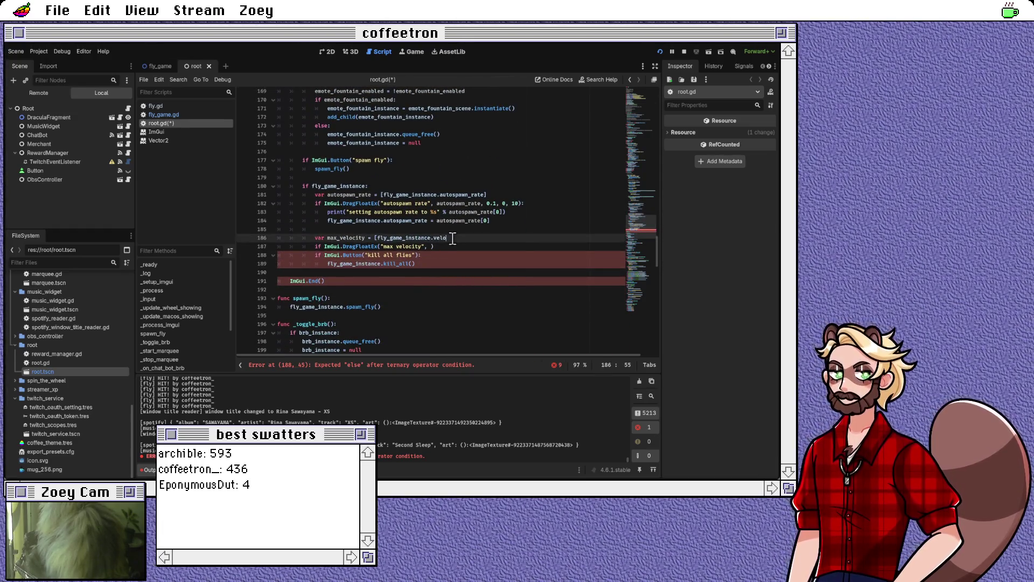
{"action": "type", "text": "city_max"}
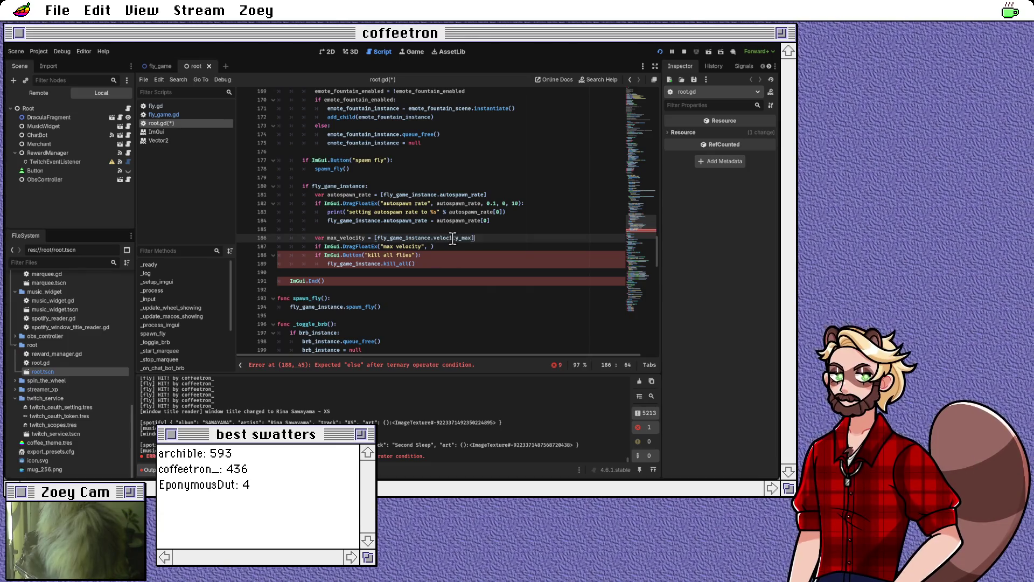
{"action": "key", "text": "Down"}
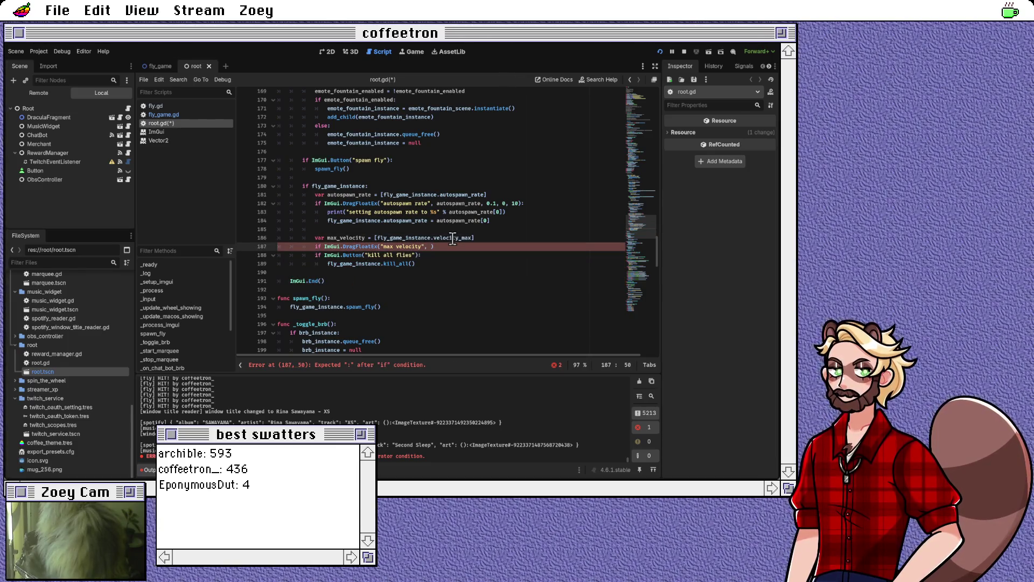
{"action": "type", "text": "_velocity, "}
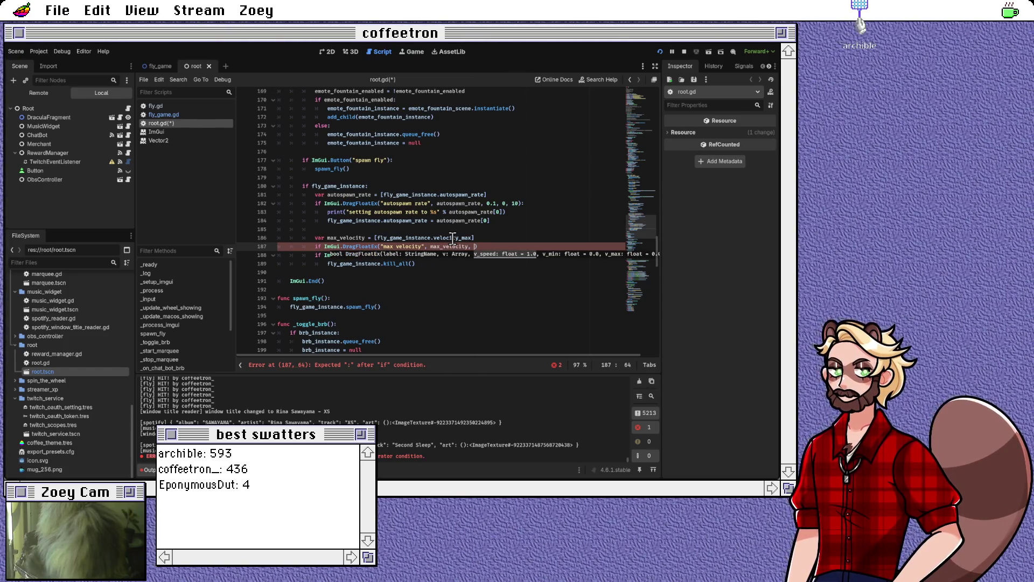
{"action": "type", "text": "0.1, 0"}
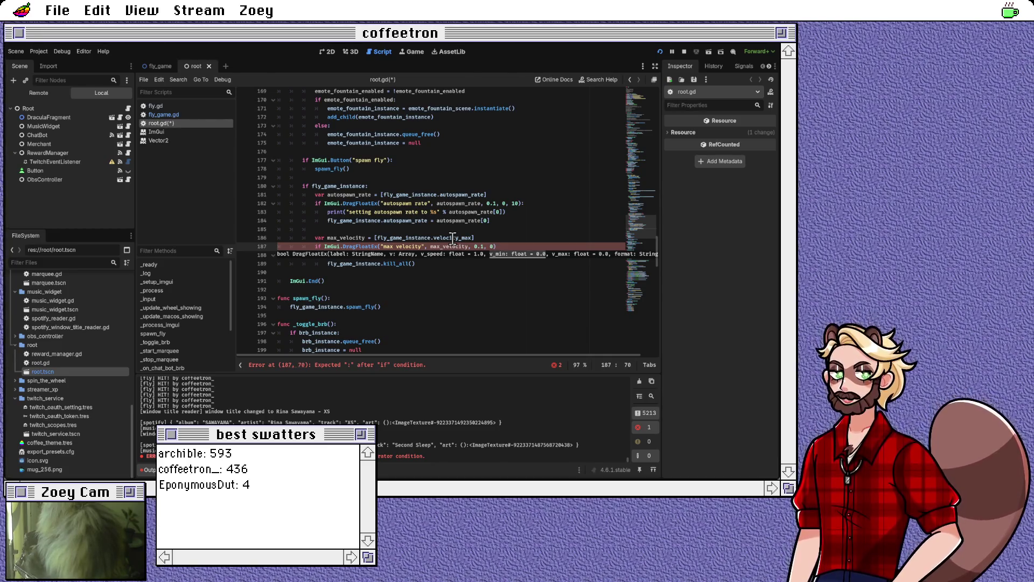
{"action": "type", "text": ", 2"}
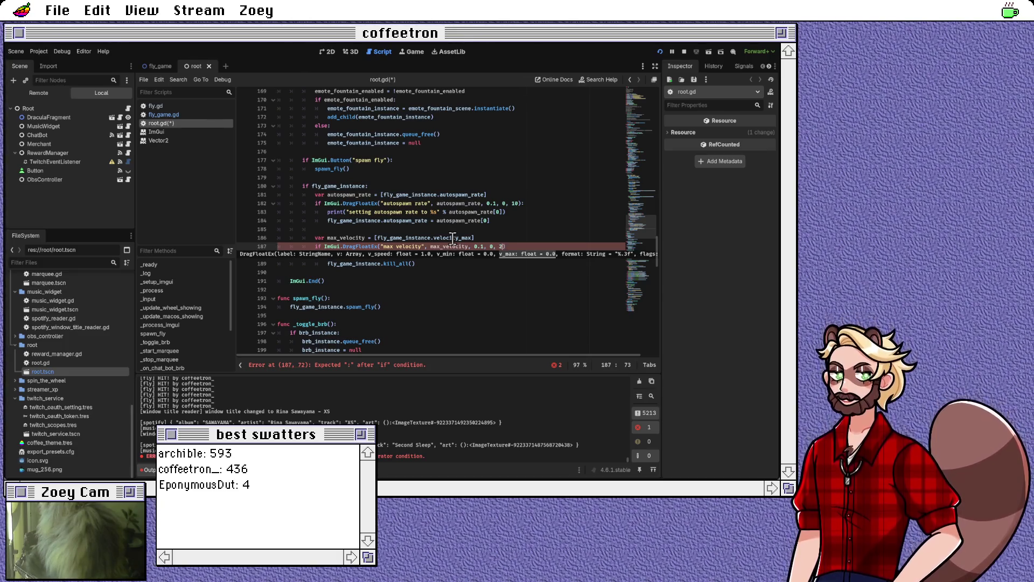
{"action": "type", "text": "0)"}
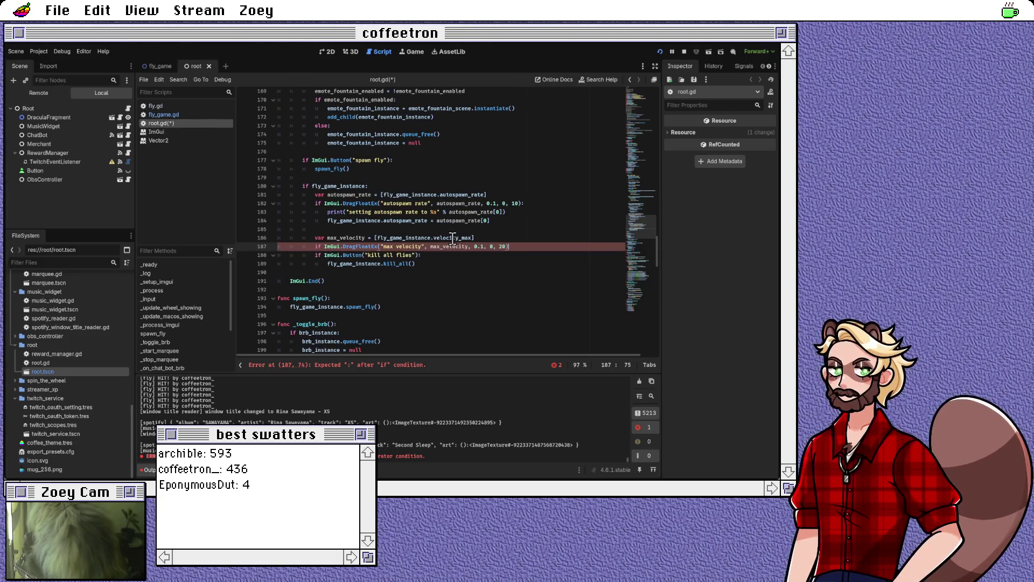
{"action": "type", "text": ":"}
Step: Assign max_velocity[0] to fly_game_instance.velocity_max in the slider body and save root.gd
{"action": "key", "text": "Return"}
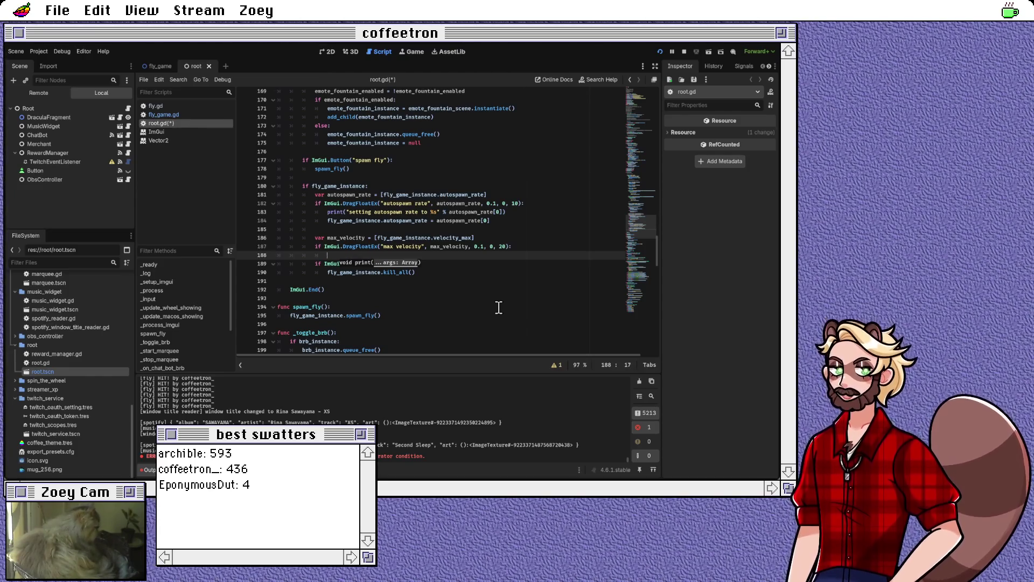
{"action": "type", "text": "fly_game"}
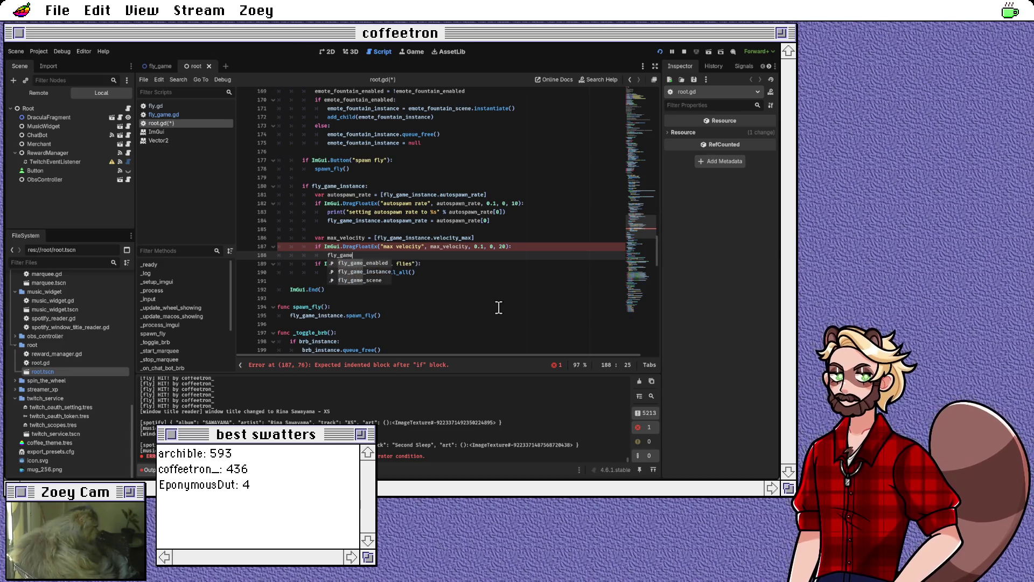
{"action": "key", "text": "Down"}
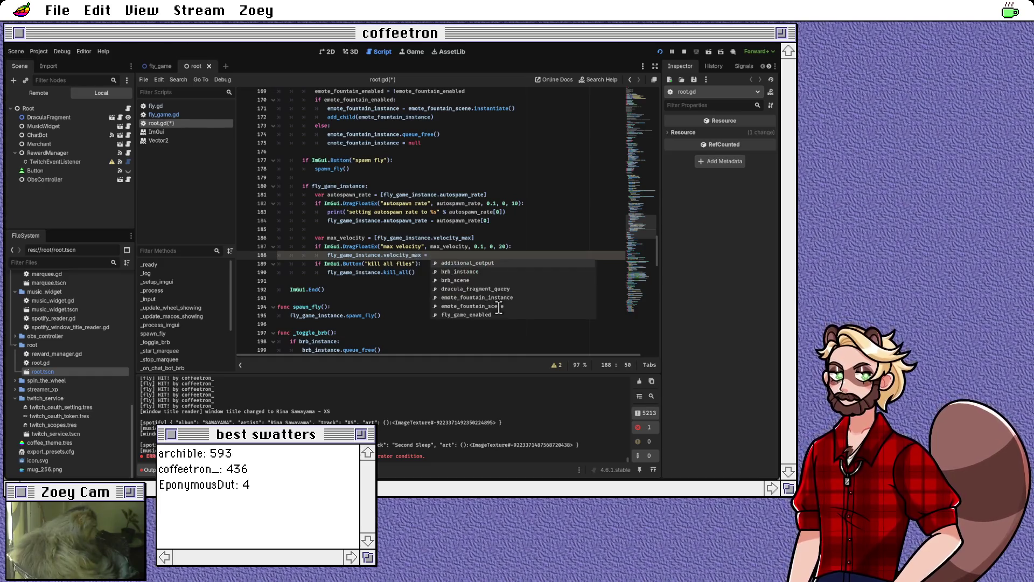
{"action": "type", "text": "max_velocity[0]"}
{"action": "key", "text": "Return"}
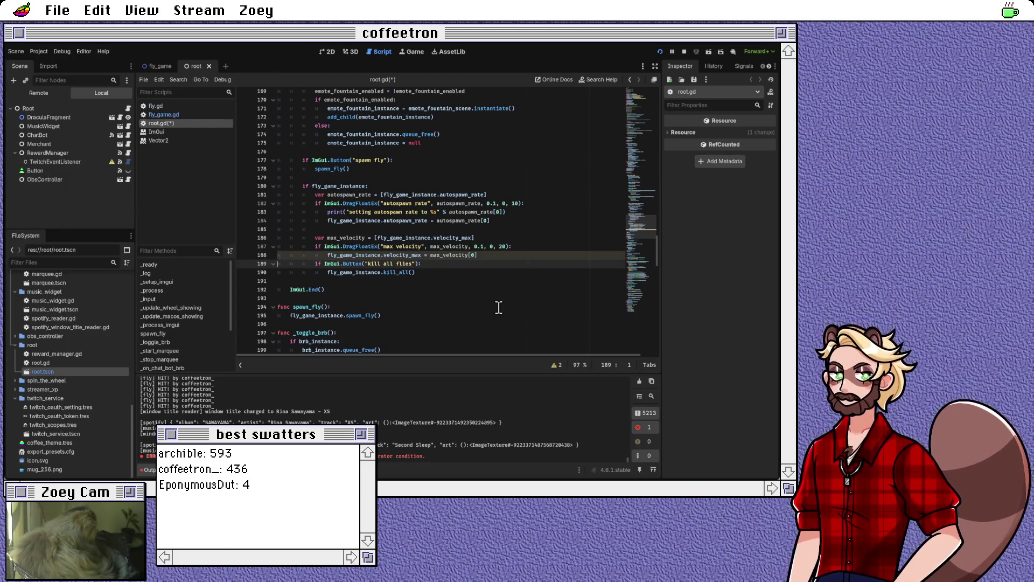
{"action": "key", "text": "Return"}
{"action": "key", "text": "BackSpace"}
{"action": "key", "text": "BackSpace"}
{"action": "key", "text": "BackSpace"}
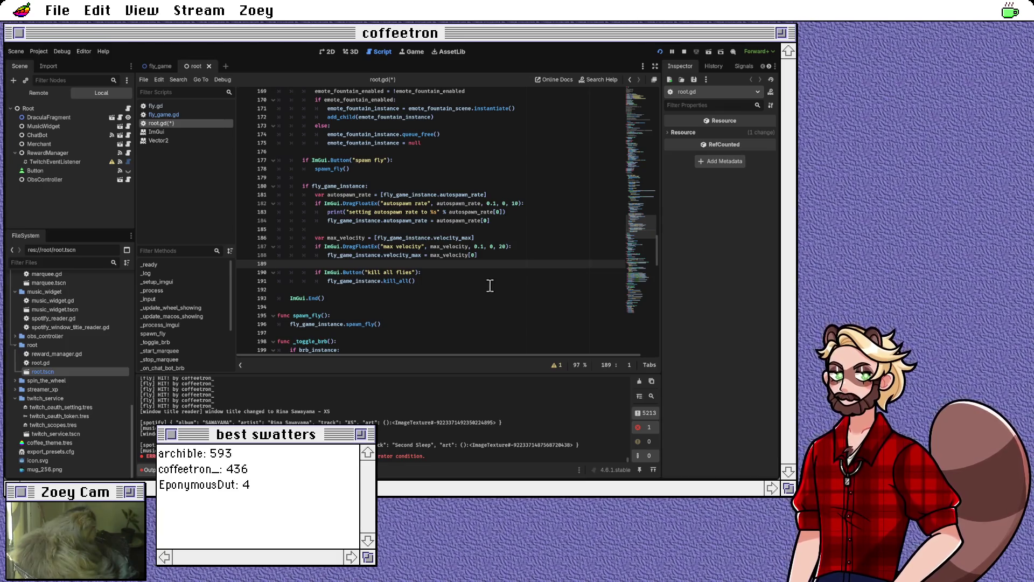
{"action": "key", "text": "ctrl+s"}
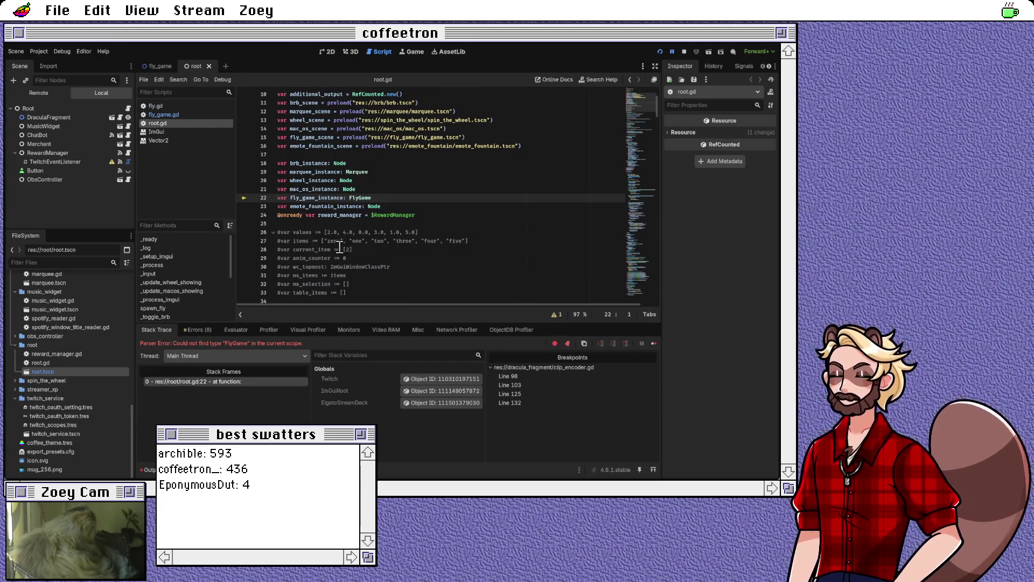
Step: Restart the project after the run halts on the missing FlyGame type
{"action": "left_click", "coordinate": [659, 52]}
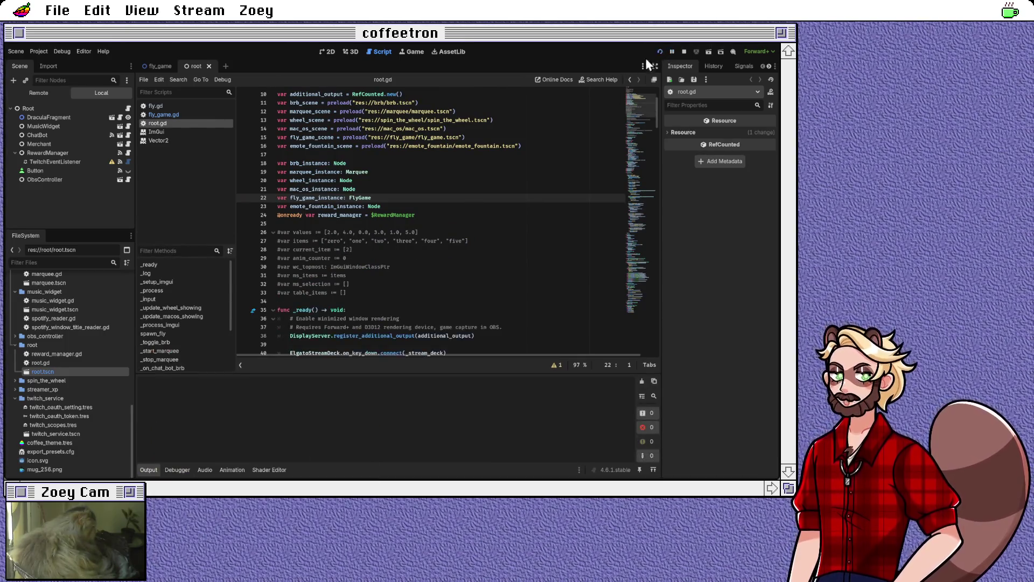
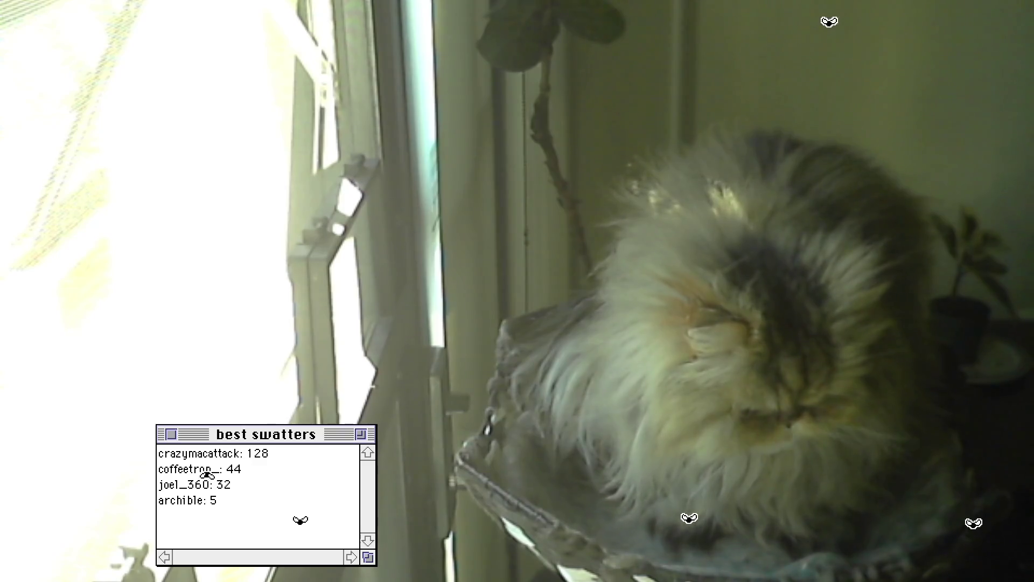
Step: Swat the fly near the cat's bed, raising the fourth-place score from 5 to 6
{"action": "left_click", "coordinate": [694, 524]}
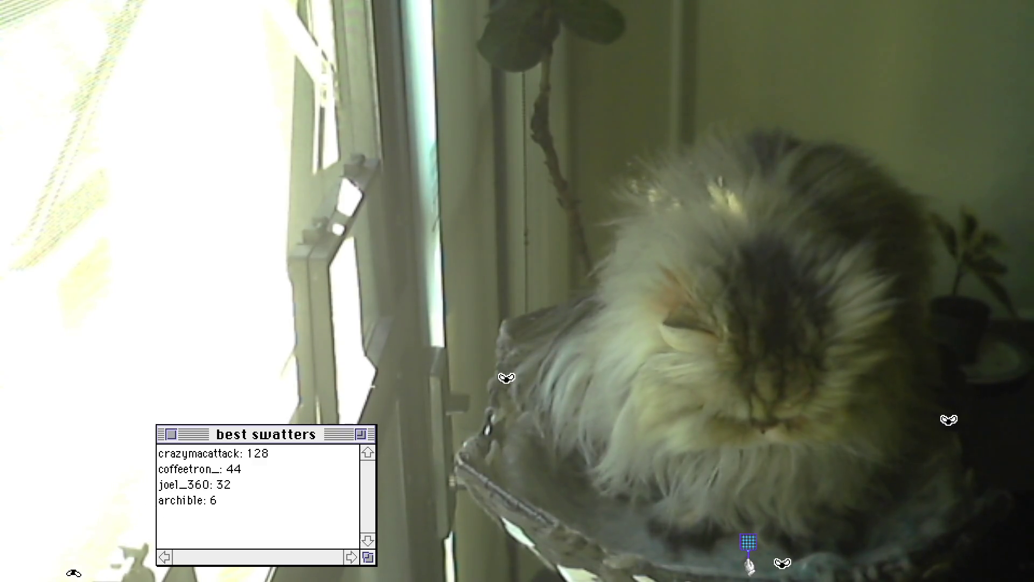